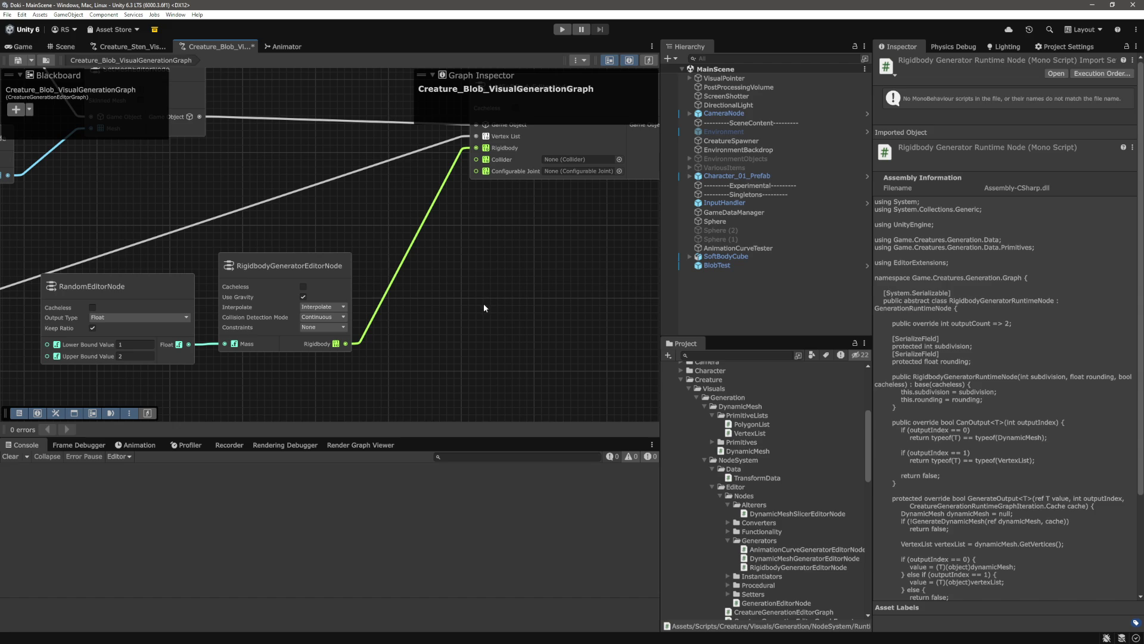
Pan the graph view to reveal the nodes further left.
scroll(483, 308, "down", 2)
scroll(601, 365, "right", 5)
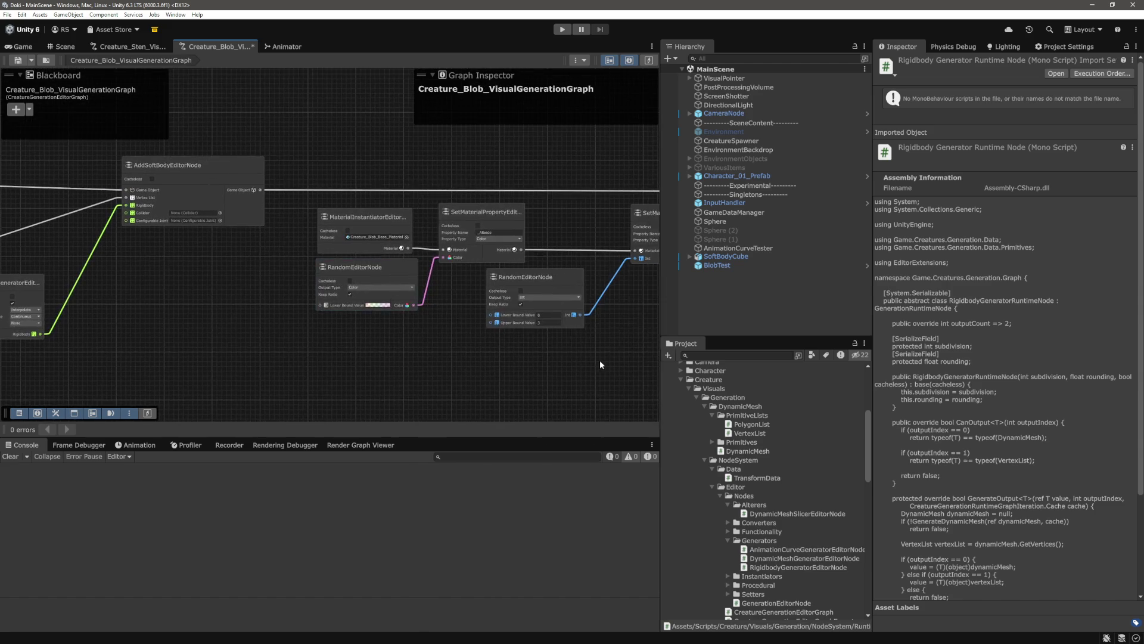
scroll(601, 364, "right", 10)
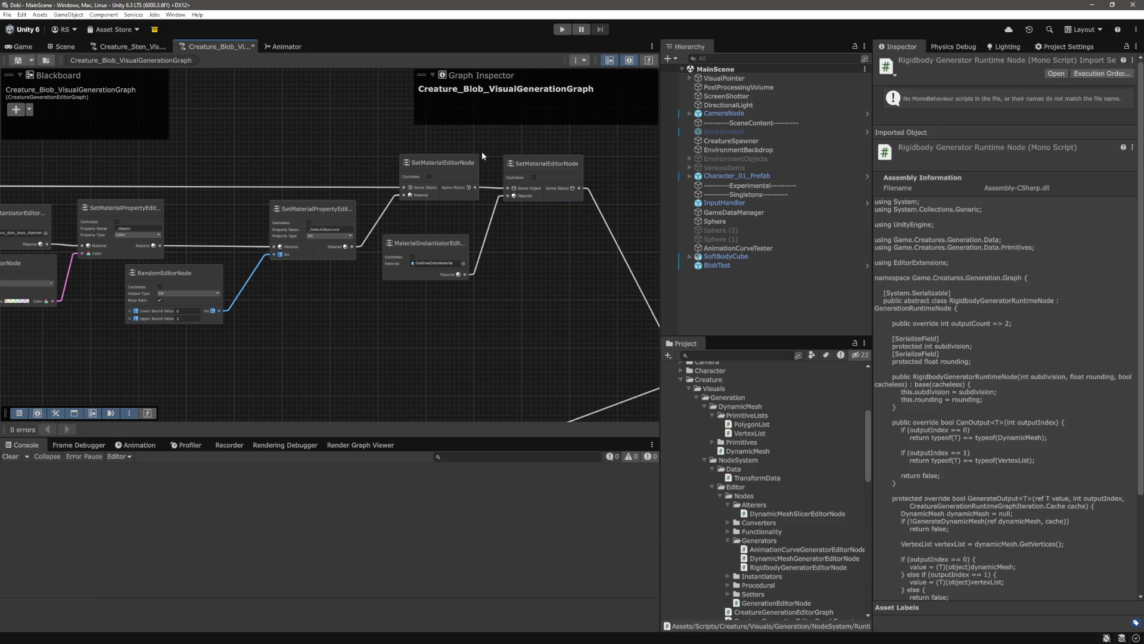
scroll(316, 265, "right", 7)
scroll(316, 266, "down", 2)
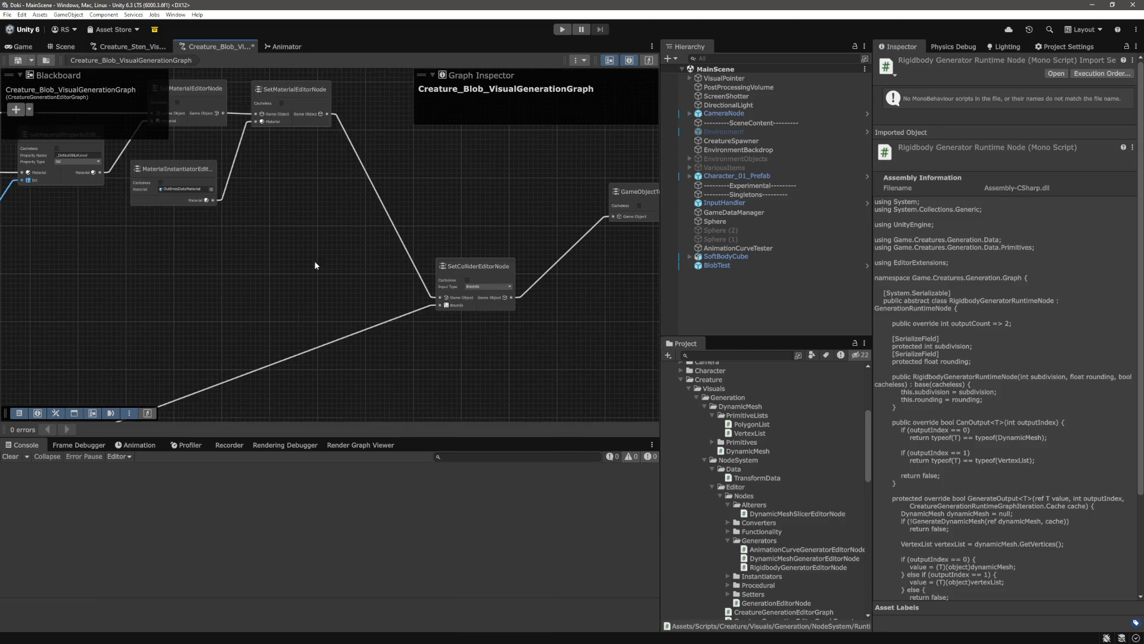
scroll(309, 312, "left", 15)
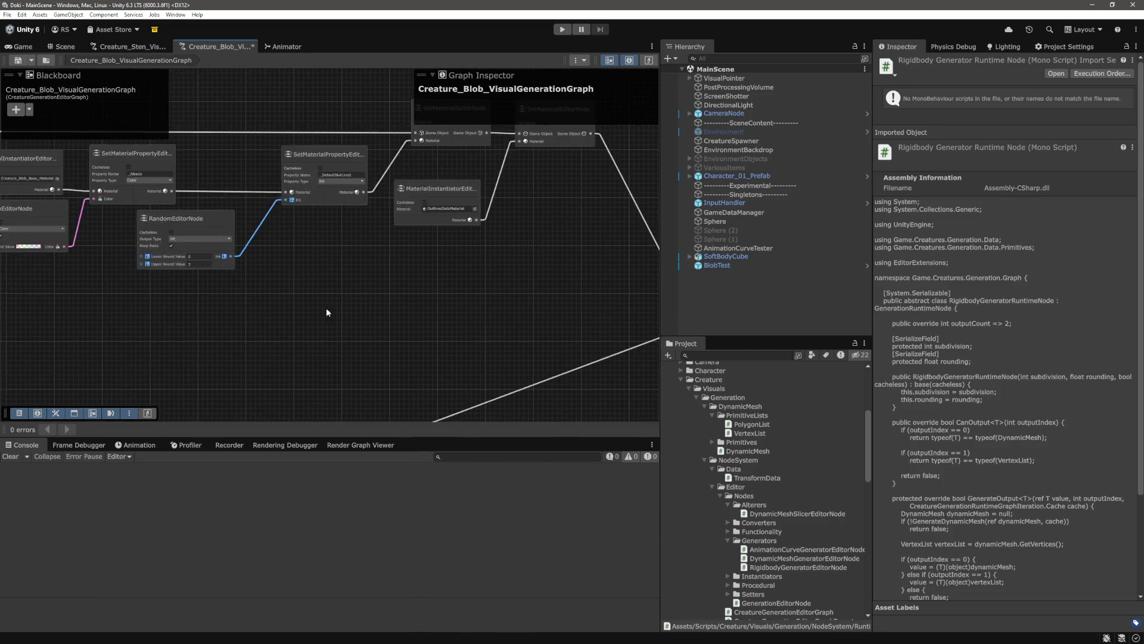
left_click_drag(416, 326, 535, 314)
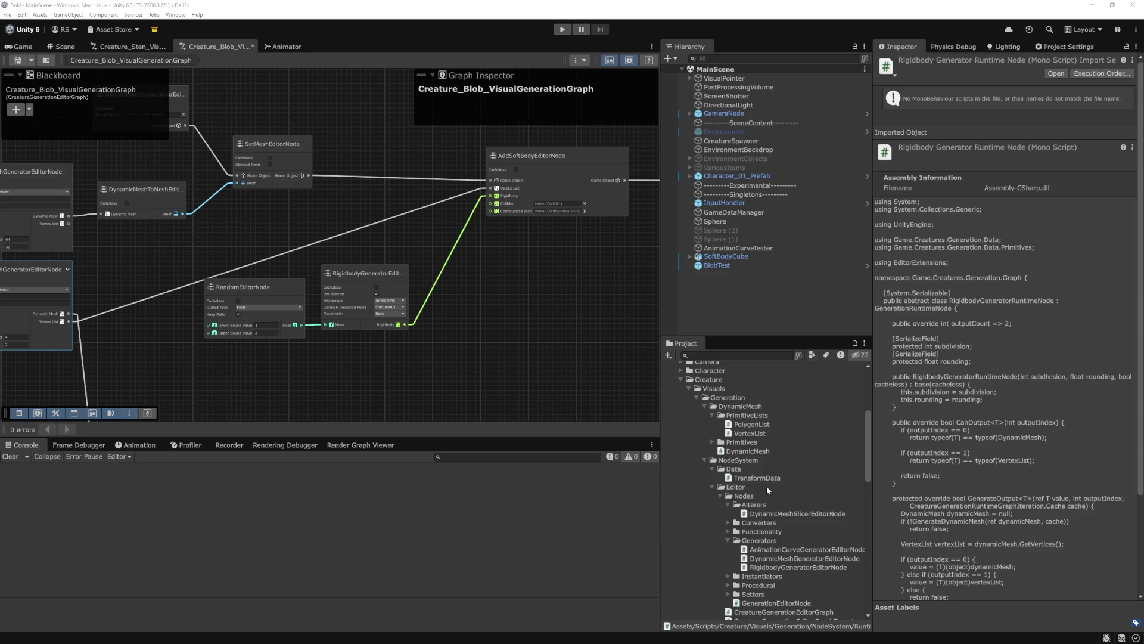
Duplicate the TransformData script in the Data folder.
right_click(738, 469)
mouse_move(851, 219)
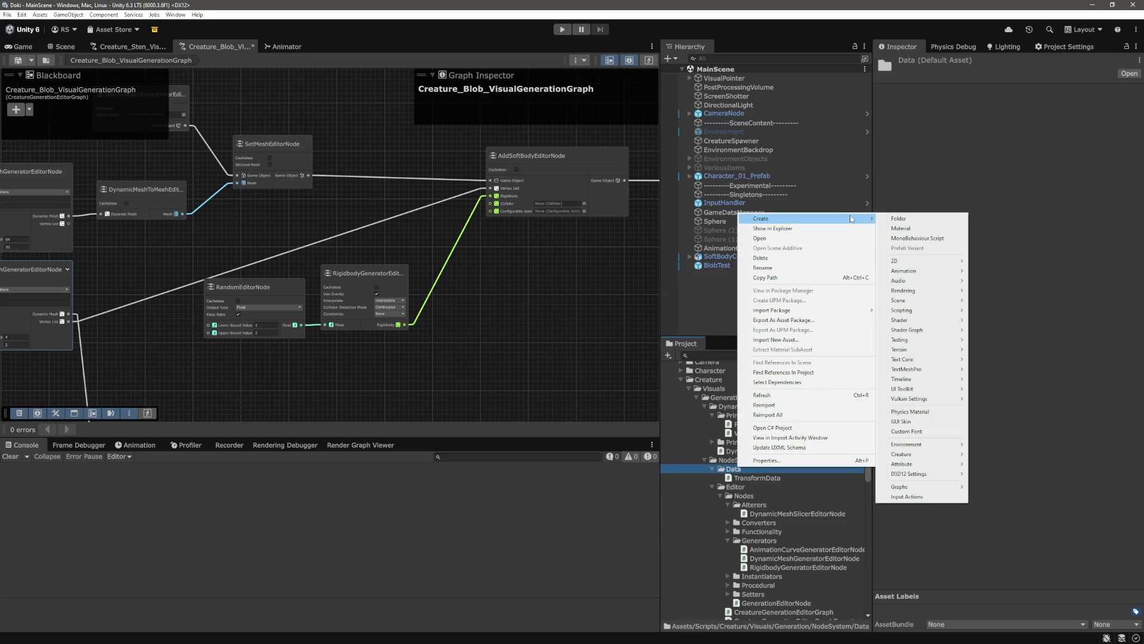
left_click(810, 478)
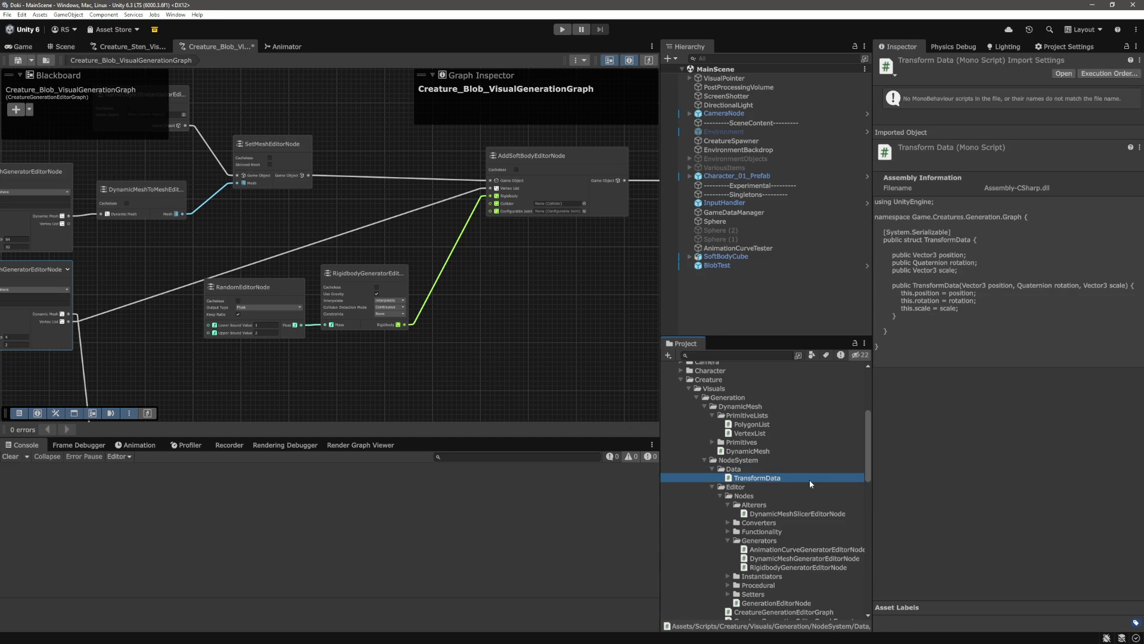
key("ctrl+d")
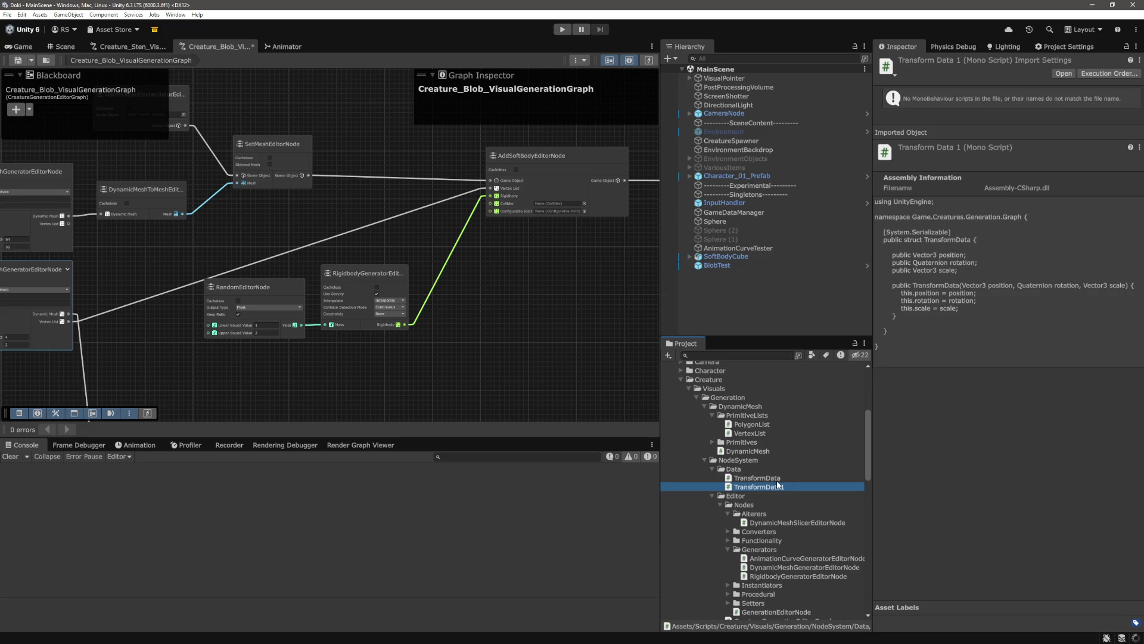
Rename the duplicate to RigidbodyData and open it in the code editor.
left_click(765, 455)
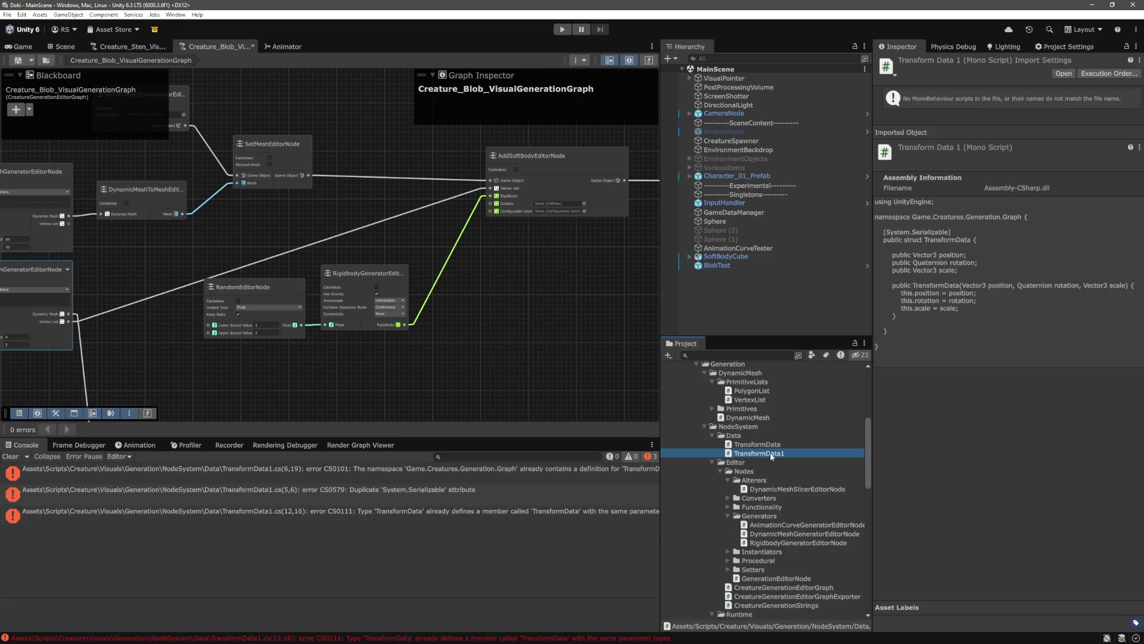
type("Rigidbodyu")
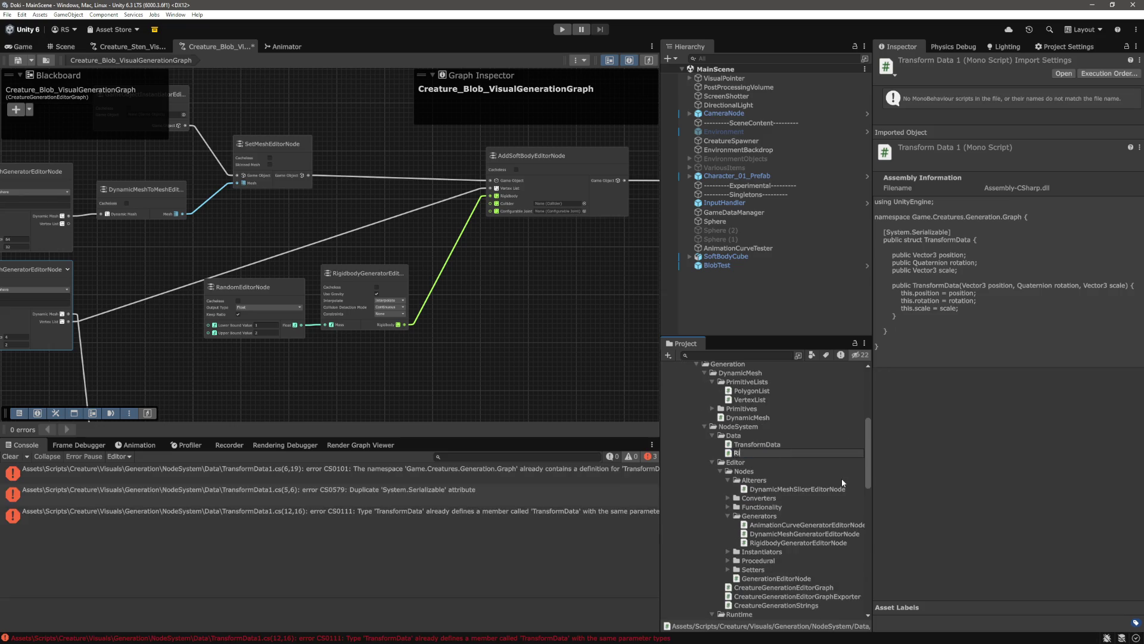
key("BackSpace")
type("Data")
key("Return")
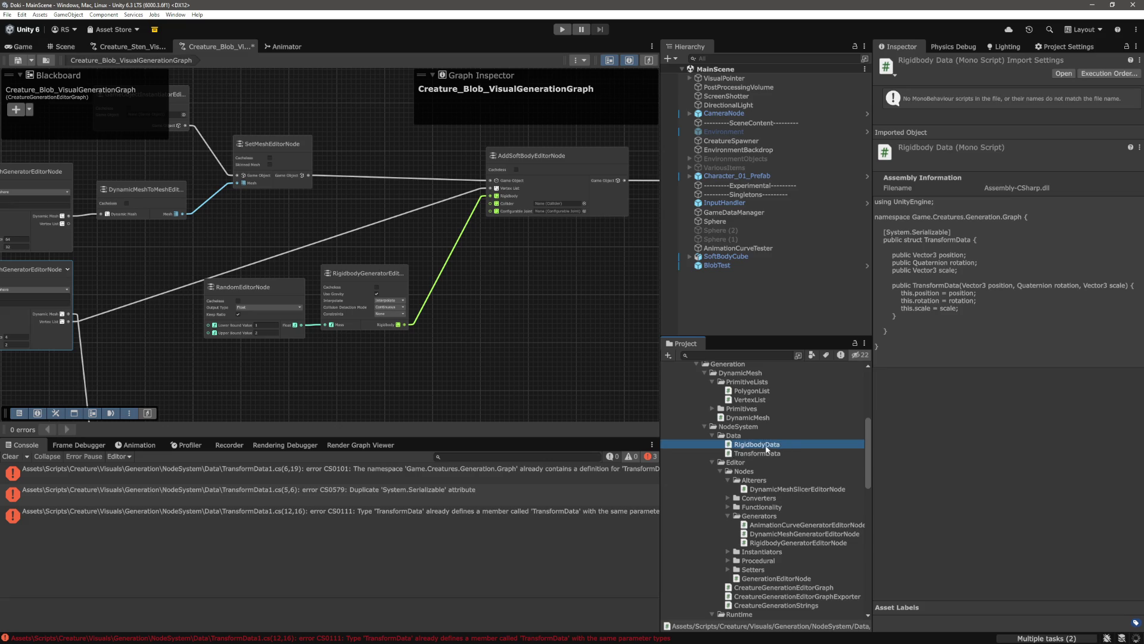
double_click(767, 446)
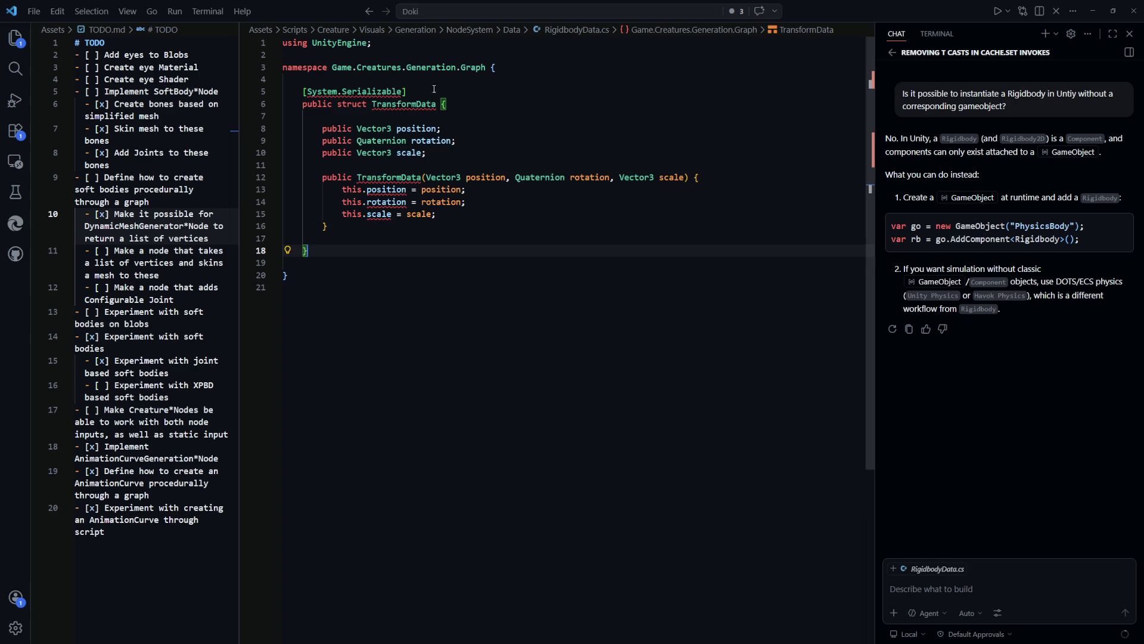
Rename the TransformData struct and its constructor to RigidbodyData.
left_click(415, 104)
key("ctrl+BackSpace")
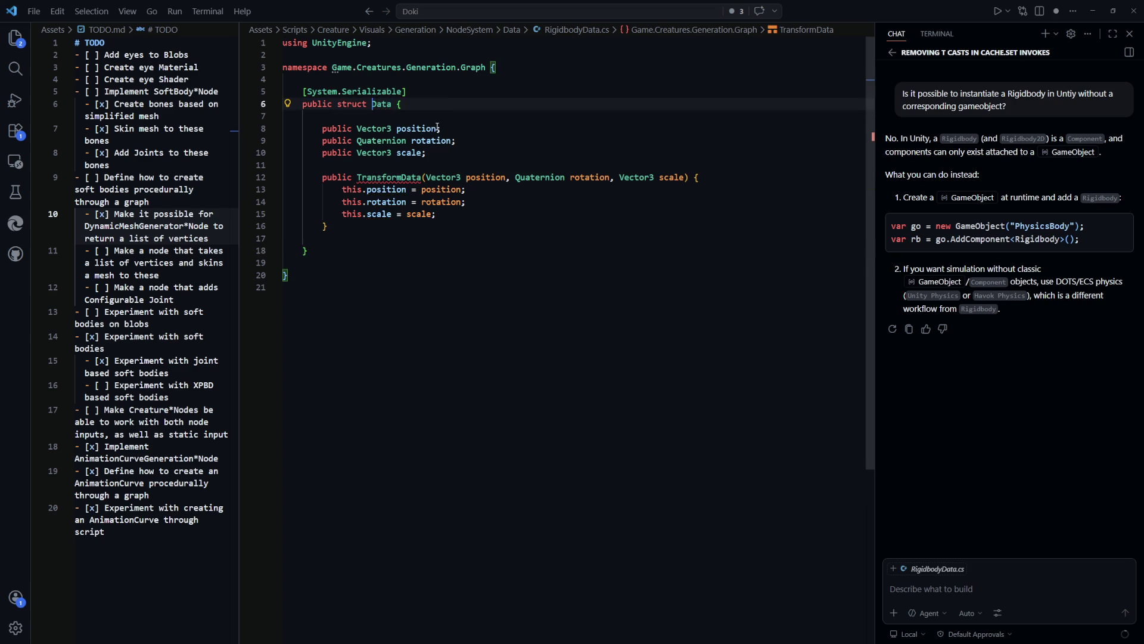
type("Rigidbody")
key("Tab")
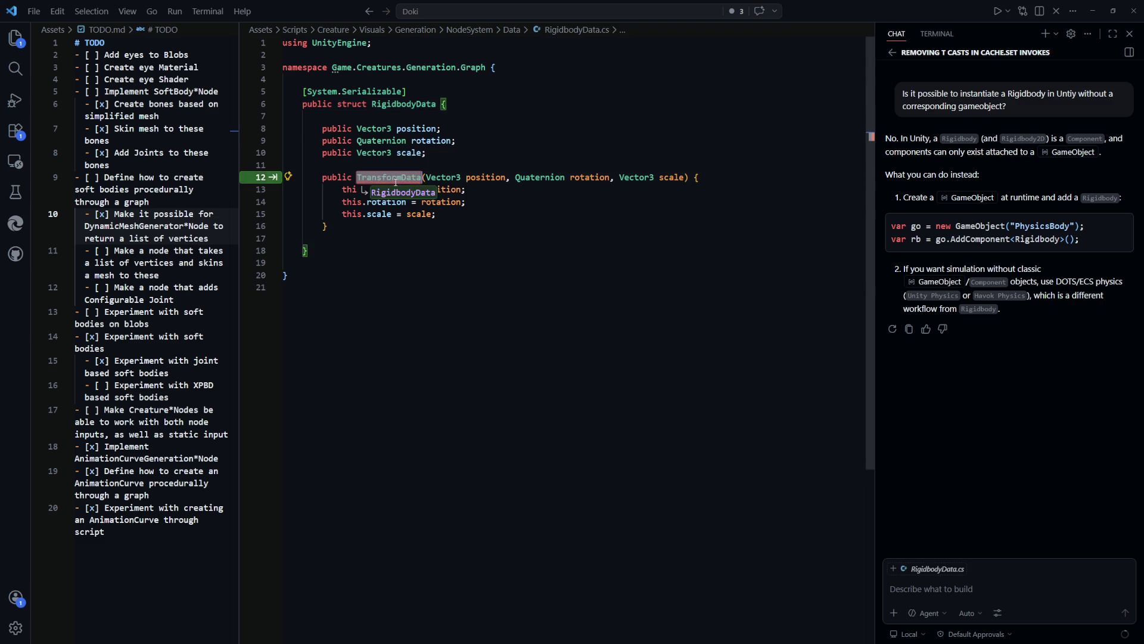
key("Tab")
Select the three public field declarations and switch to Unity so scripts recompile.
left_click(528, 288)
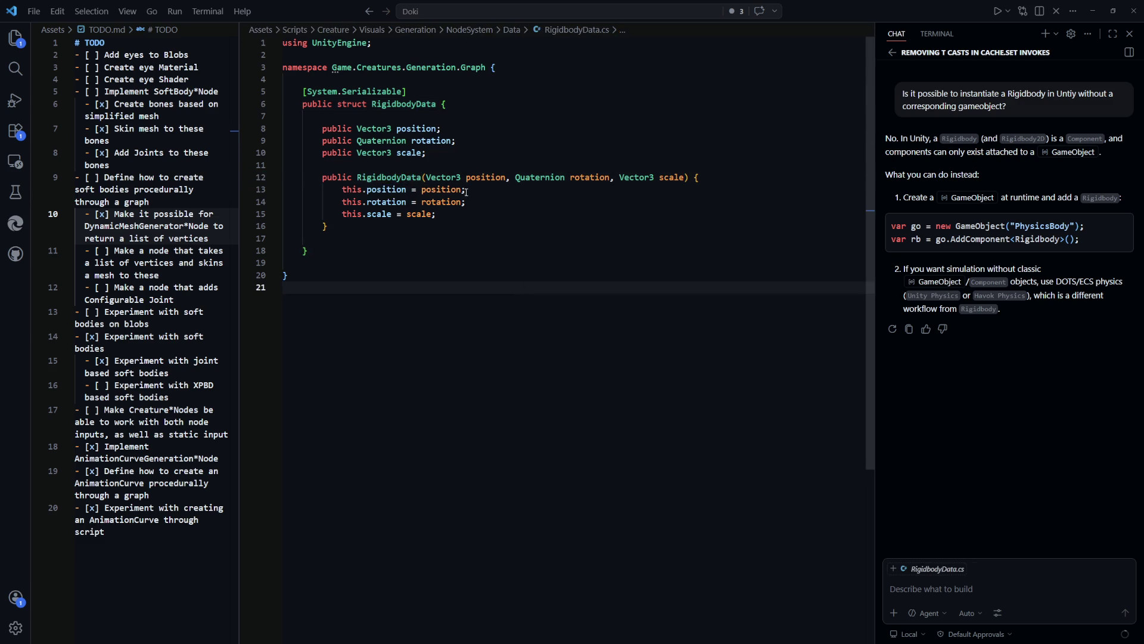
left_click(582, 238)
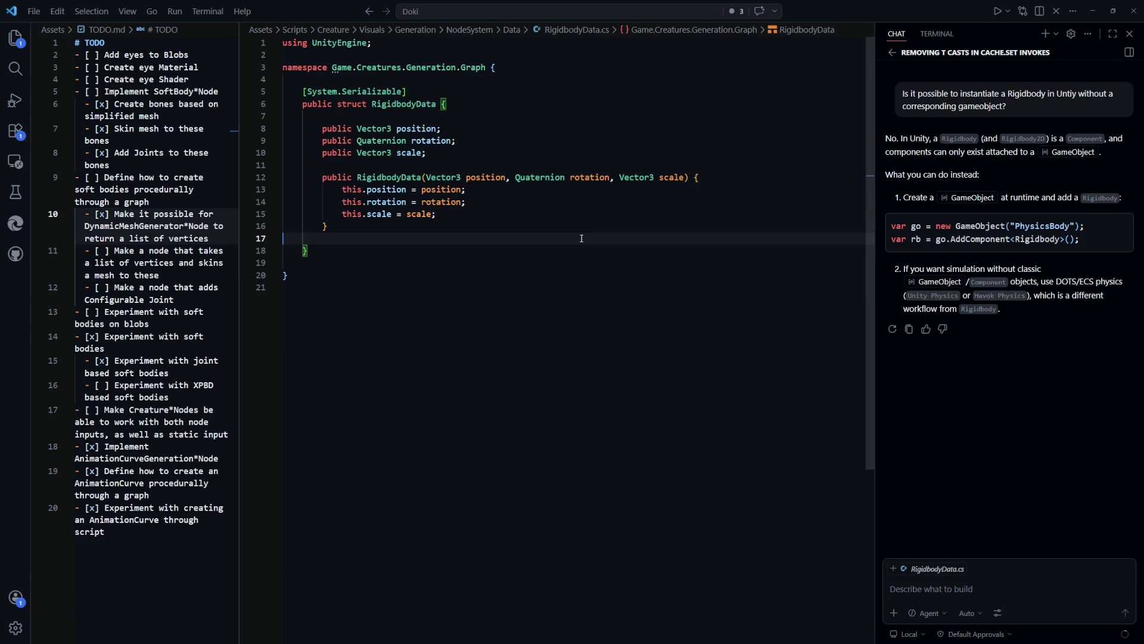
left_click_drag(448, 152, 322, 128)
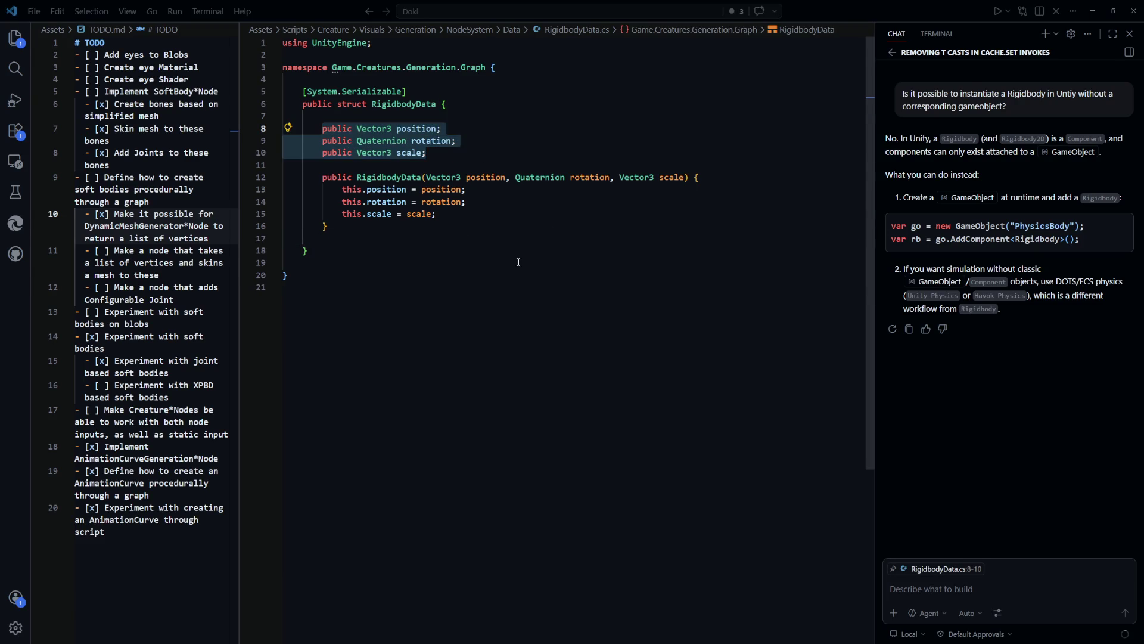
key("alt+Tab")
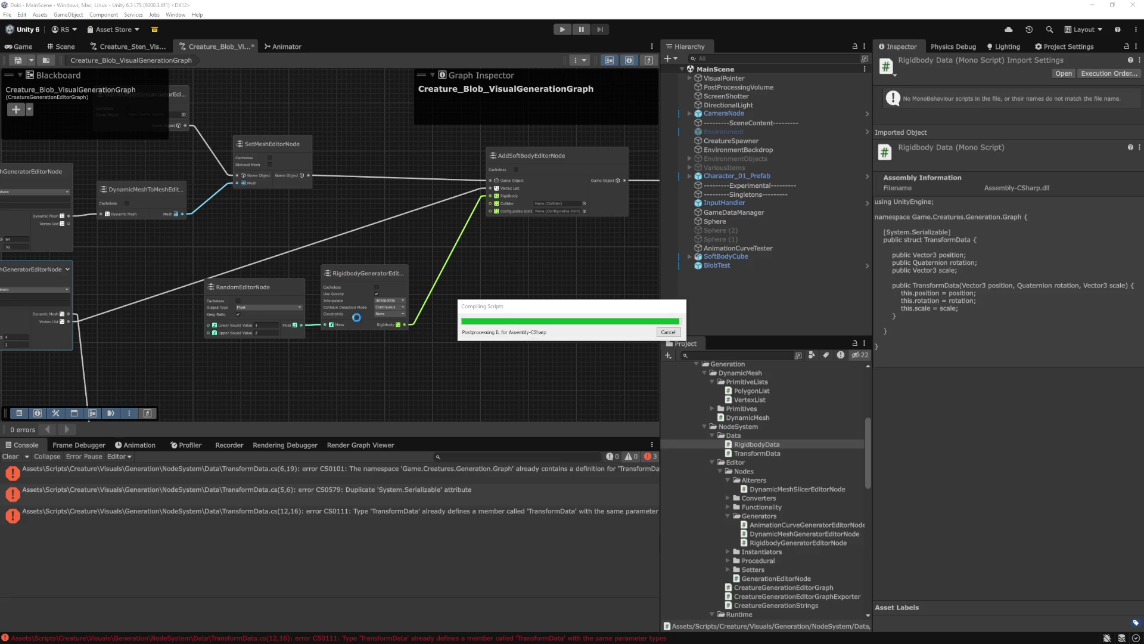
key("alt+Tab")
Replace the three old field declarations with a public float mass field.
key("ctrl+Tab")
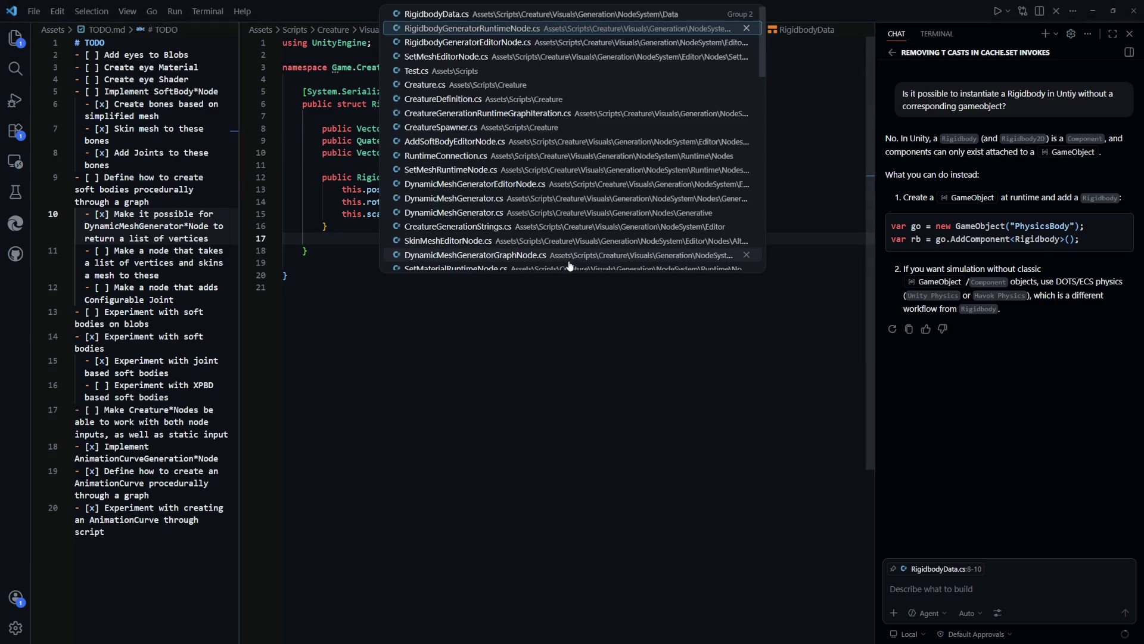
key("ctrl+Tab")
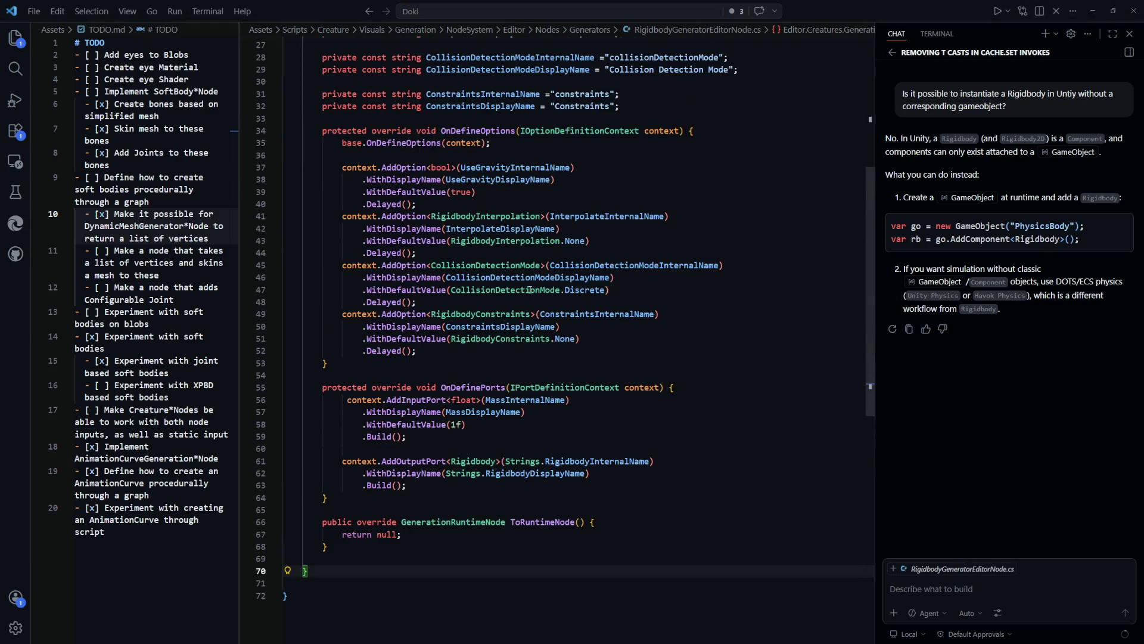
scroll(523, 197, "up", 2)
key("ctrl+Tab")
left_click_drag(322, 128, 438, 153)
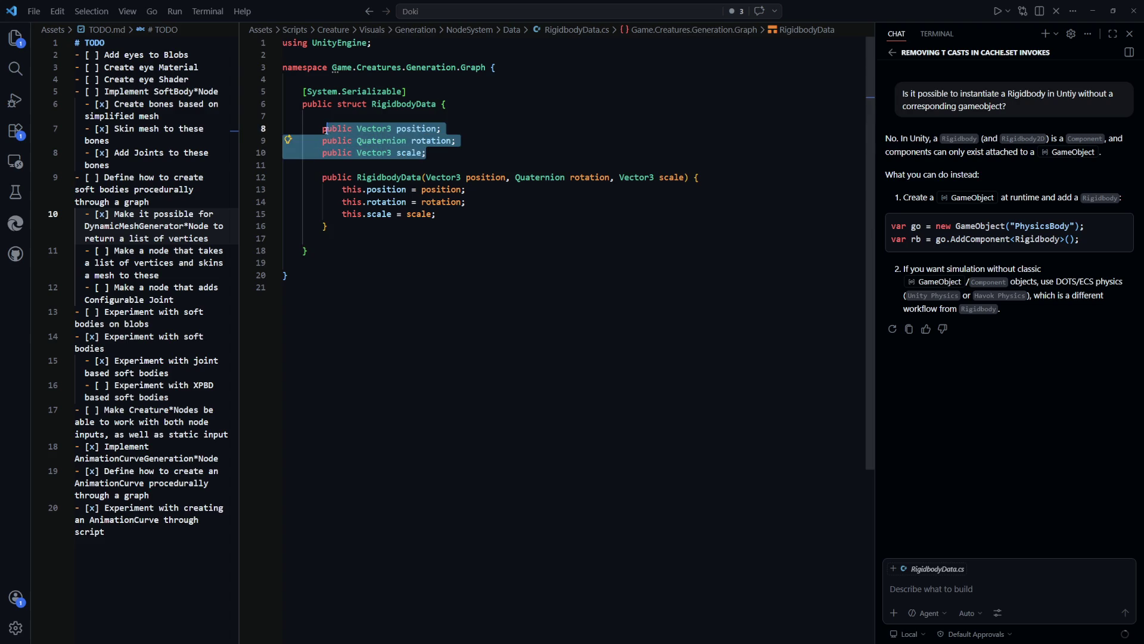
type("public float mass;")
key("Return")
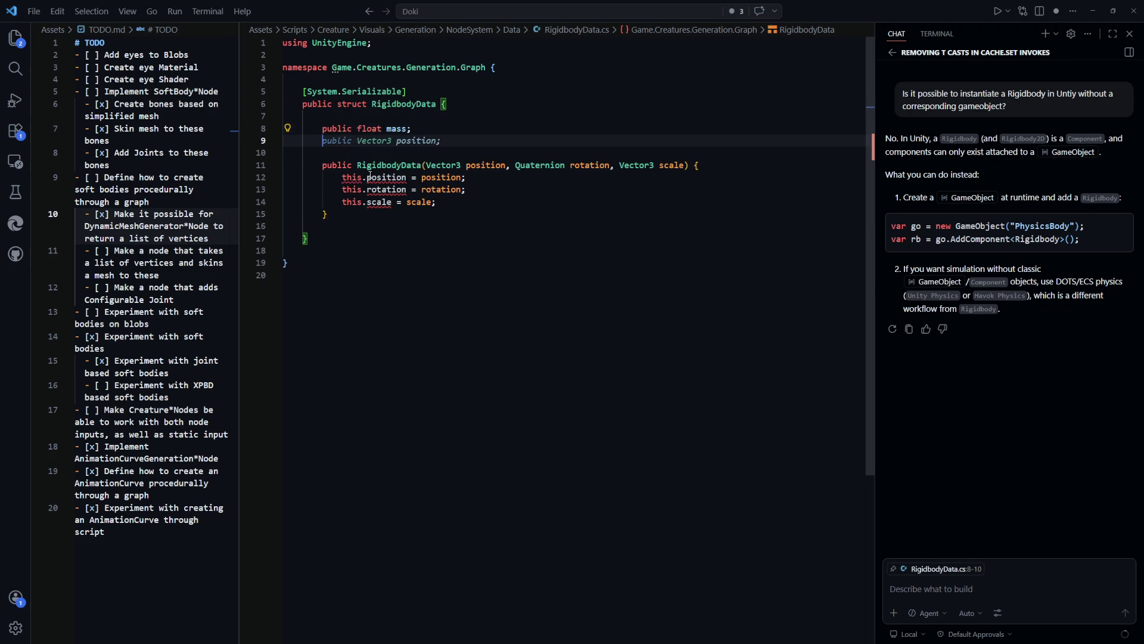
Add a public bool useGravity field below mass.
key("Escape")
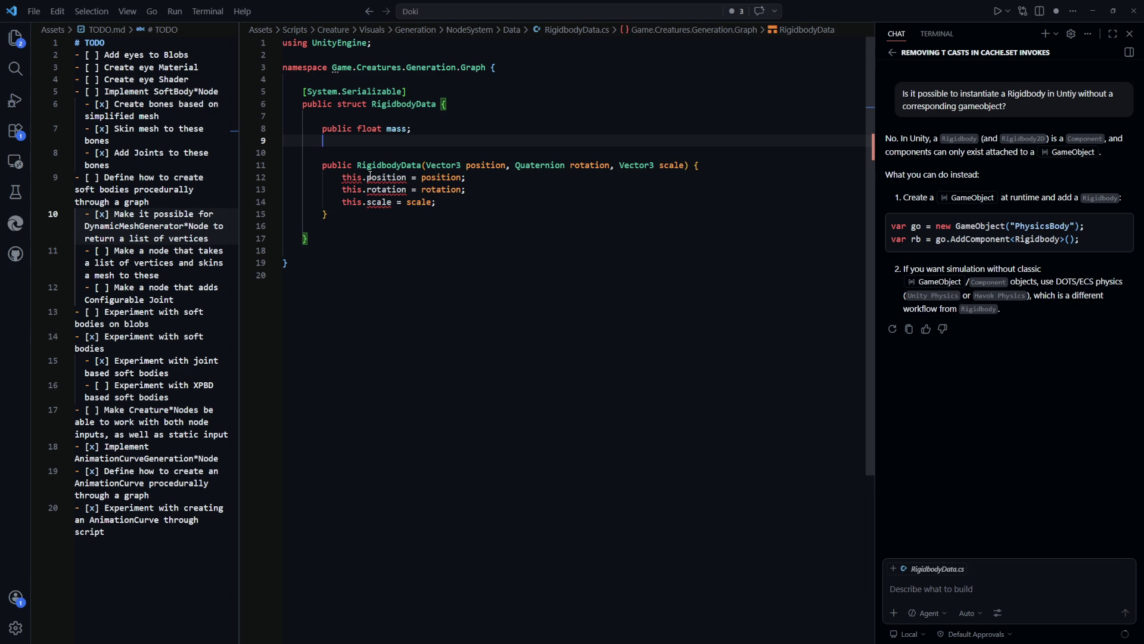
key("ctrl+Tab")
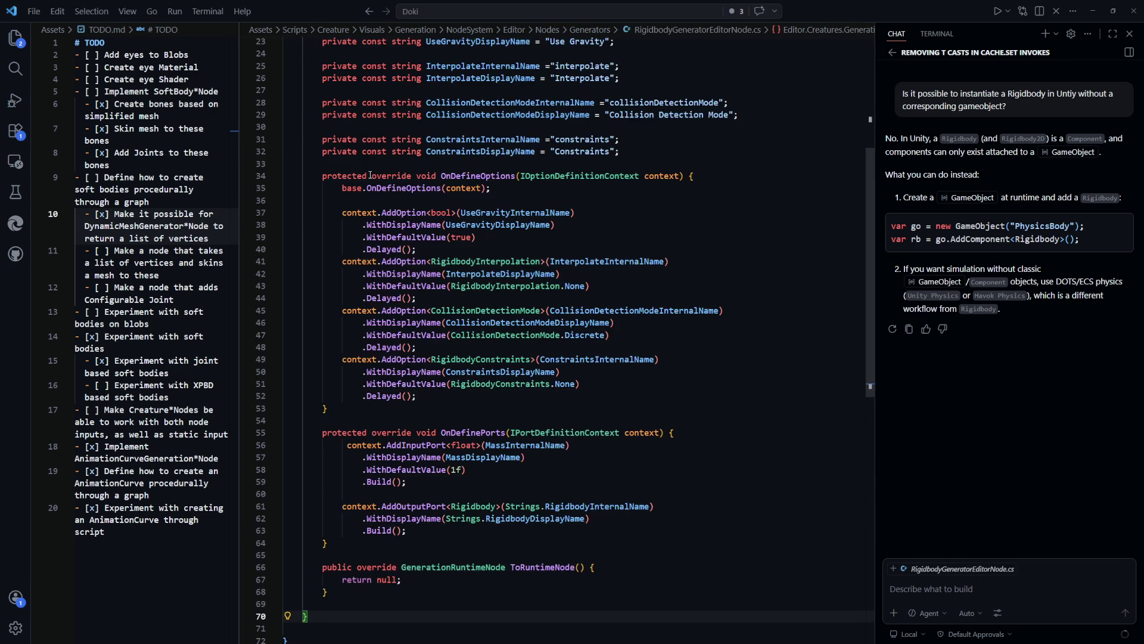
key("ctrl+Tab")
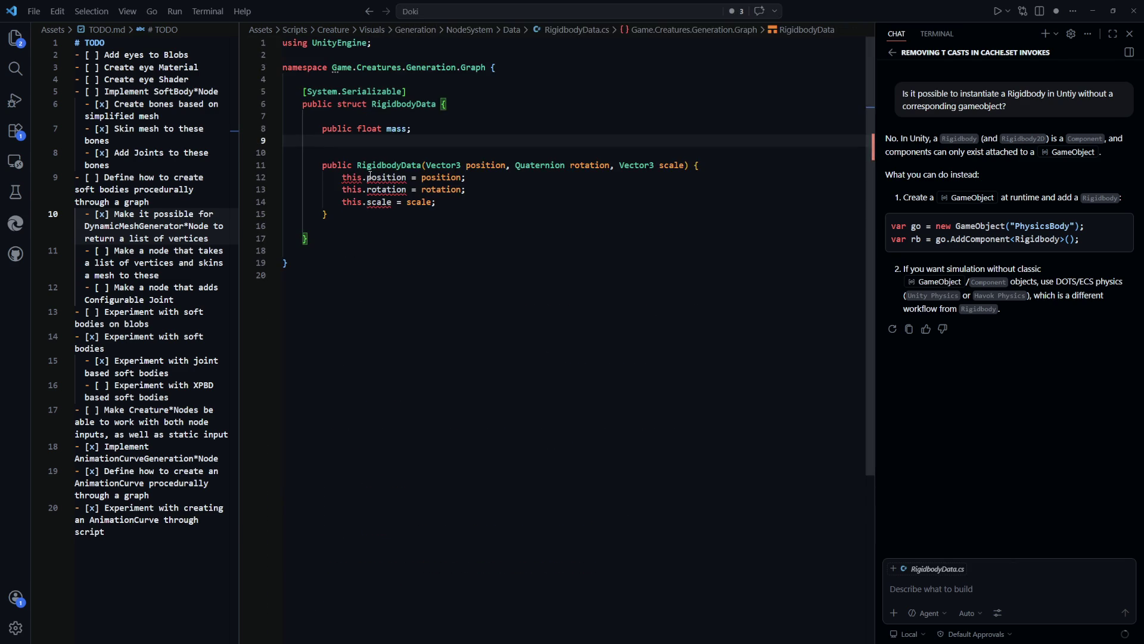
type("public b")
key("Tab")
key("Return")
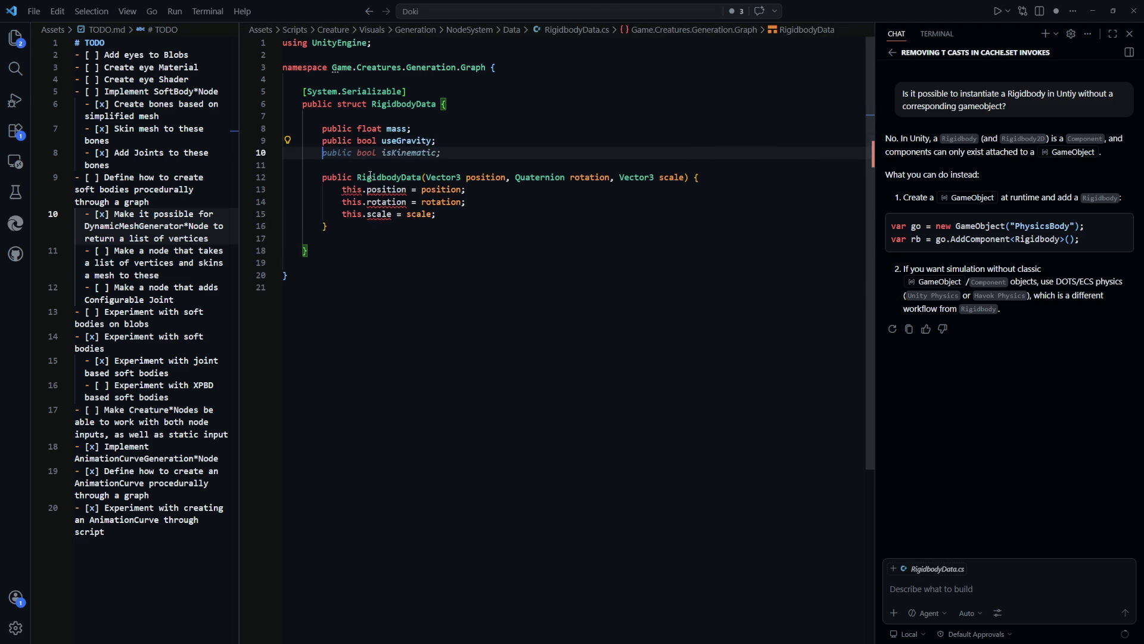
Add RigidbodyInterpolation interpolation and collisionDetectionMode fields.
key("ctrl+Tab")
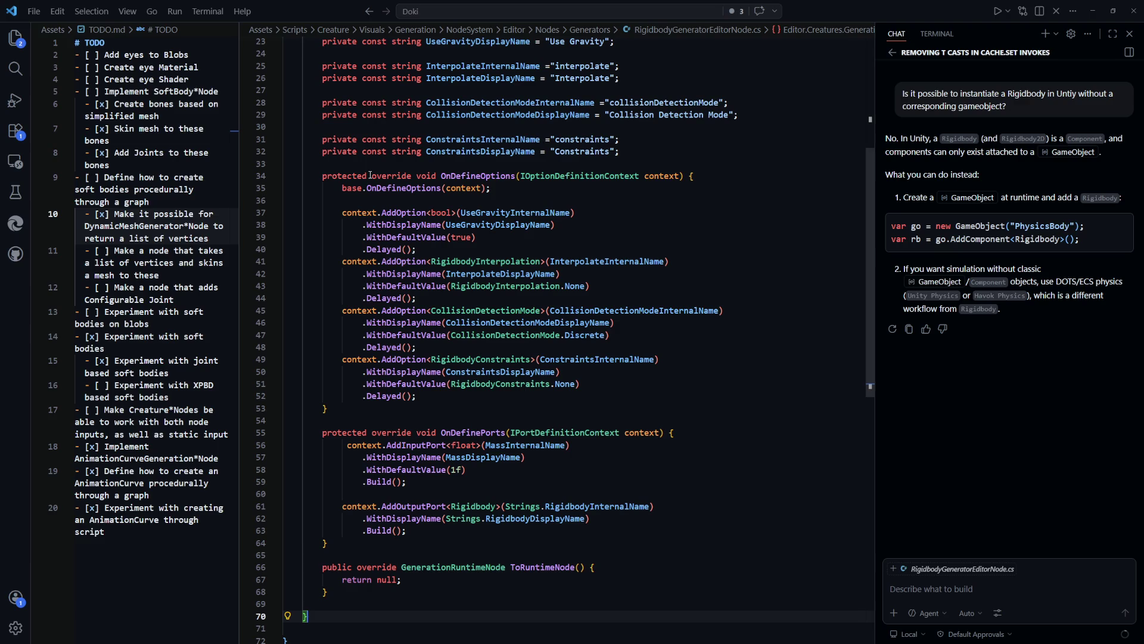
key("ctrl+Tab")
type("publ")
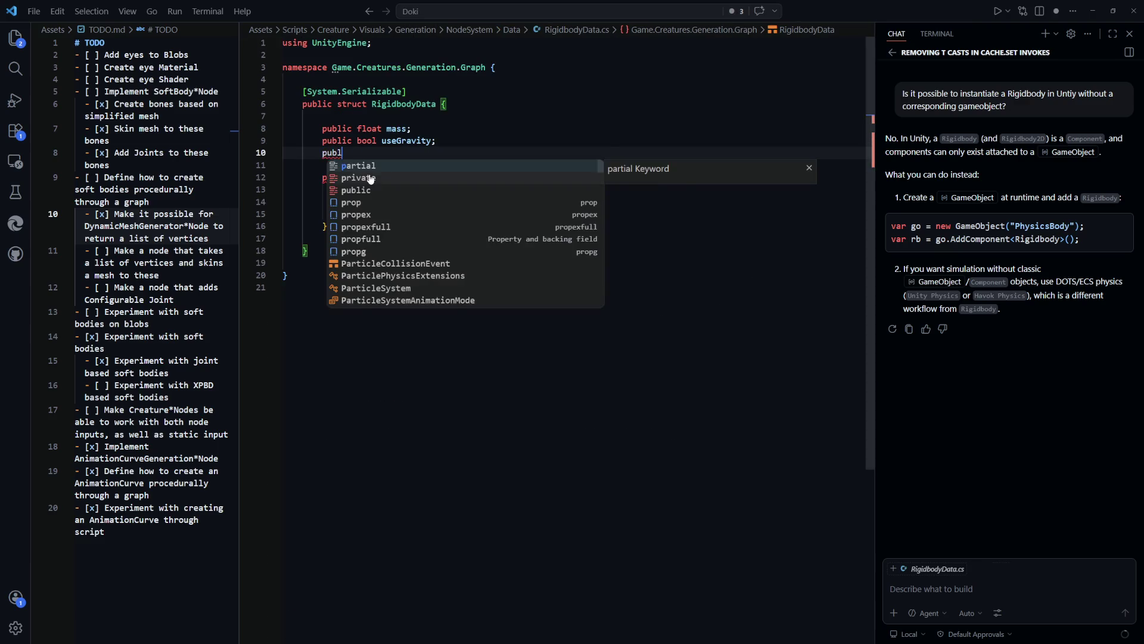
type("ic Rigidbody")
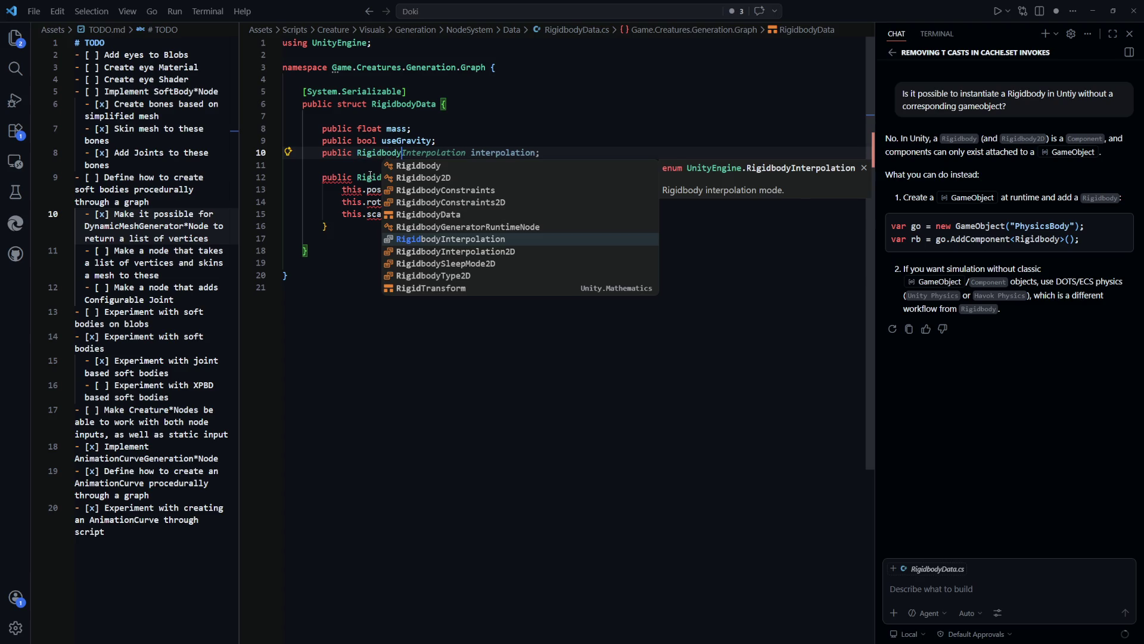
type("I")
key("Tab")
key("Tab")
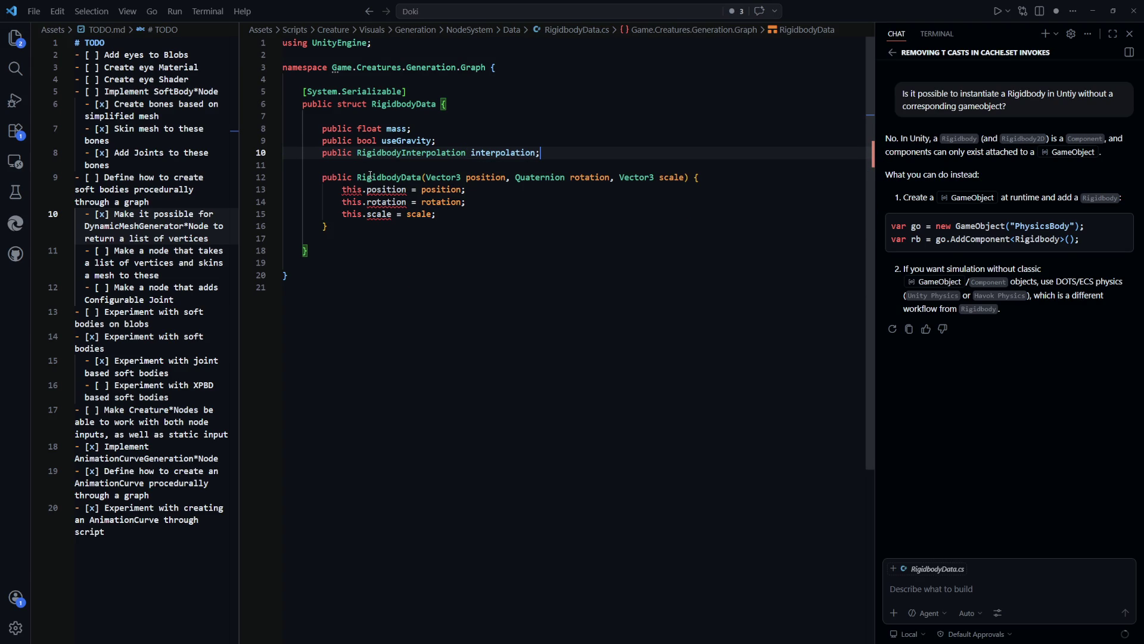
key("Return")
key("Tab")
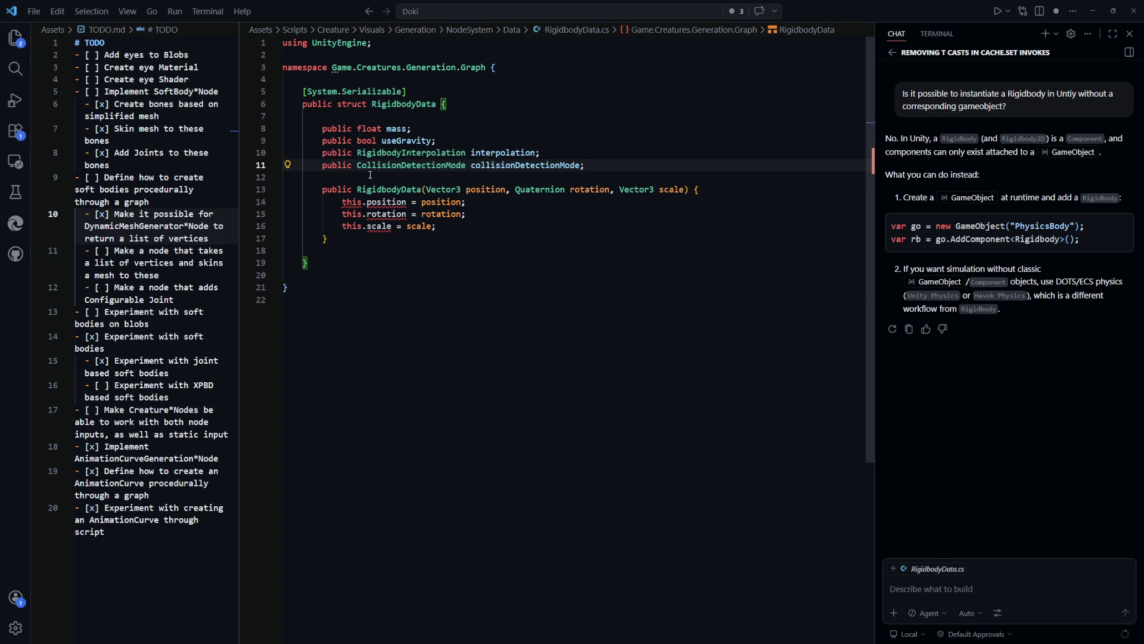
key("Return")
key("Tab")
Accept the constructor rewrite assigning all the new fields, wrapping its signature onto two lines.
left_click(507, 225)
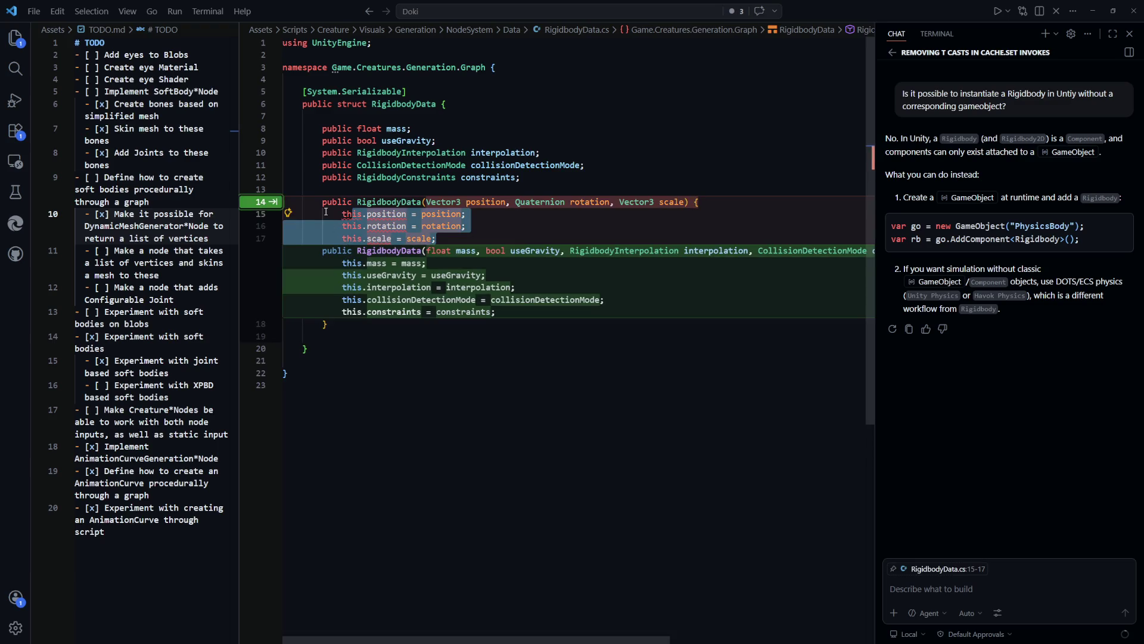
key("Tab")
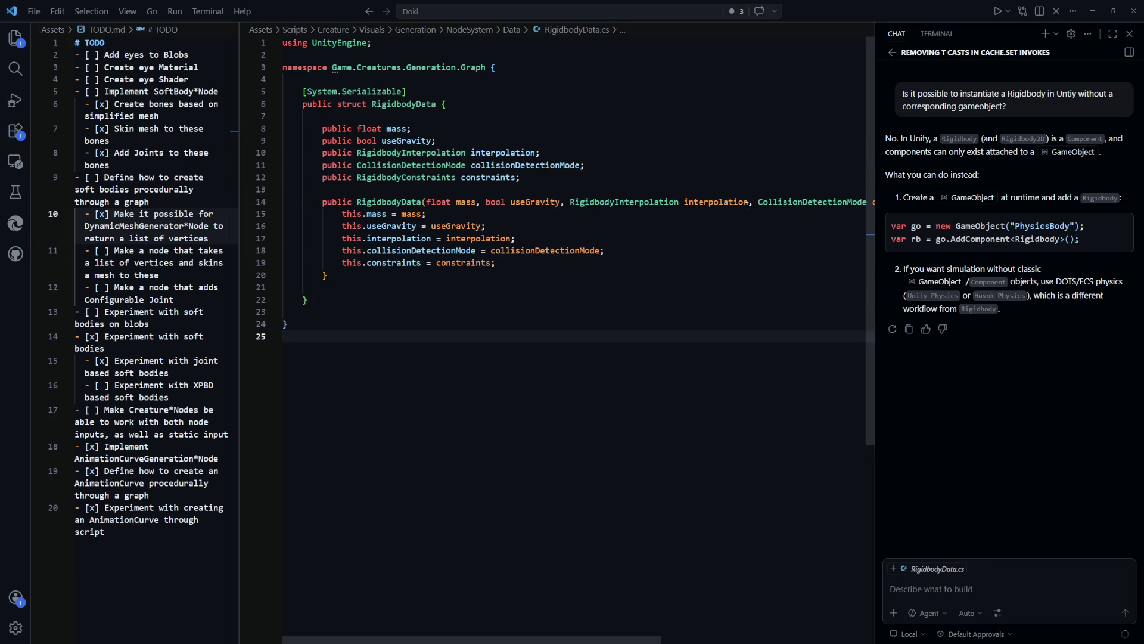
left_click(757, 202)
key("Return")
key("Tab")
key("Tab")
left_click(672, 360)
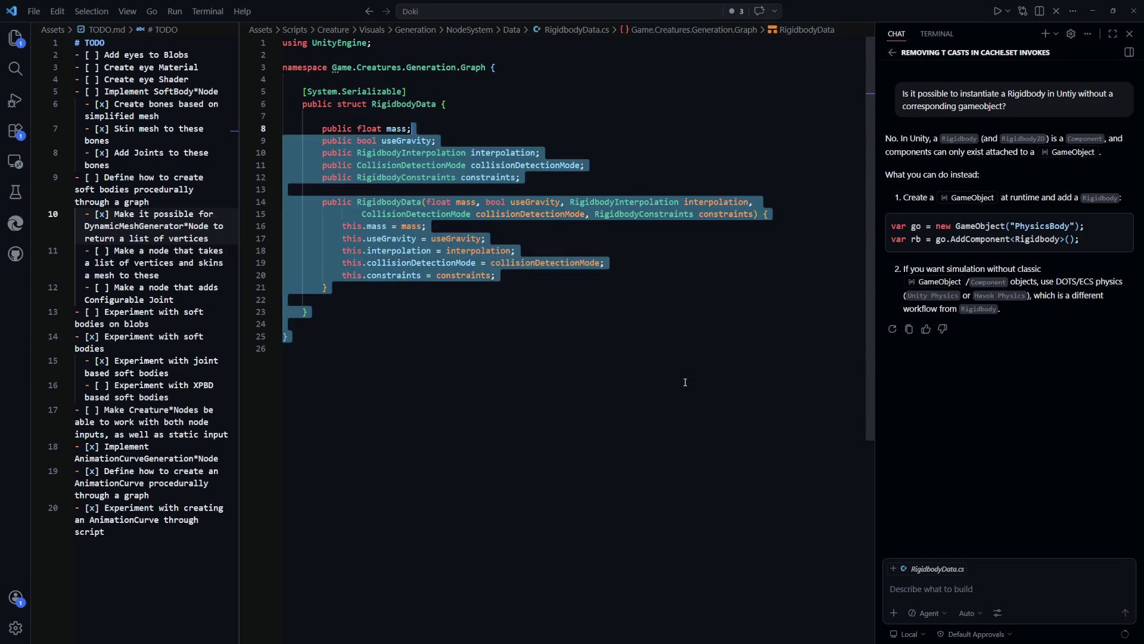
key("ctrl+Tab")
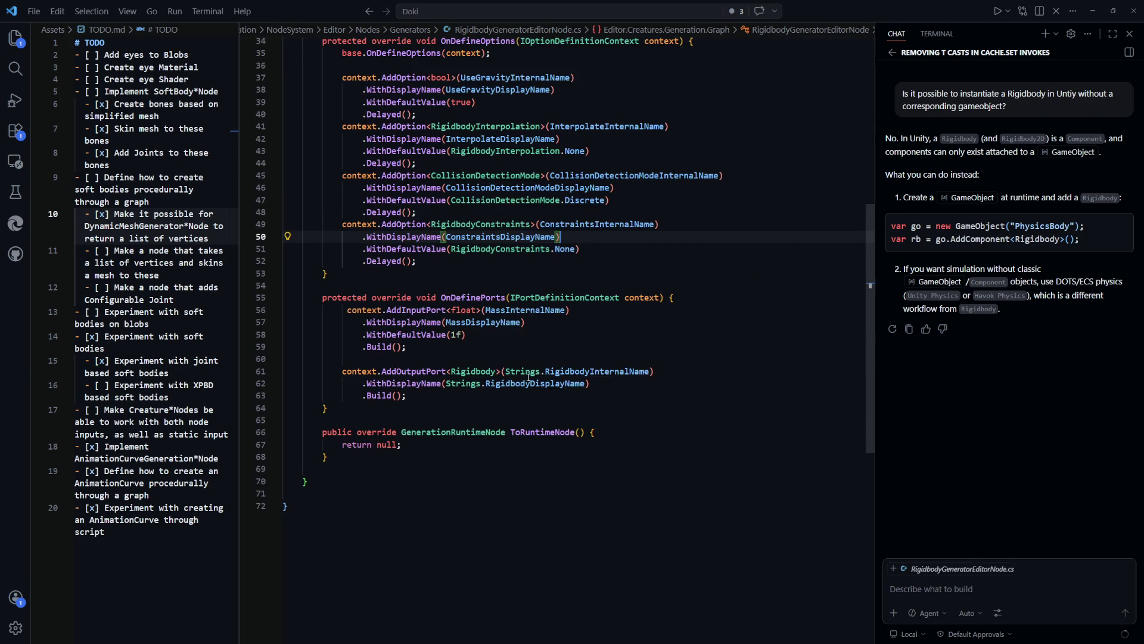
Change the node's output port to AddOutputPort<RigidbodyData> and return to Unity to recompile.
left_click(488, 372)
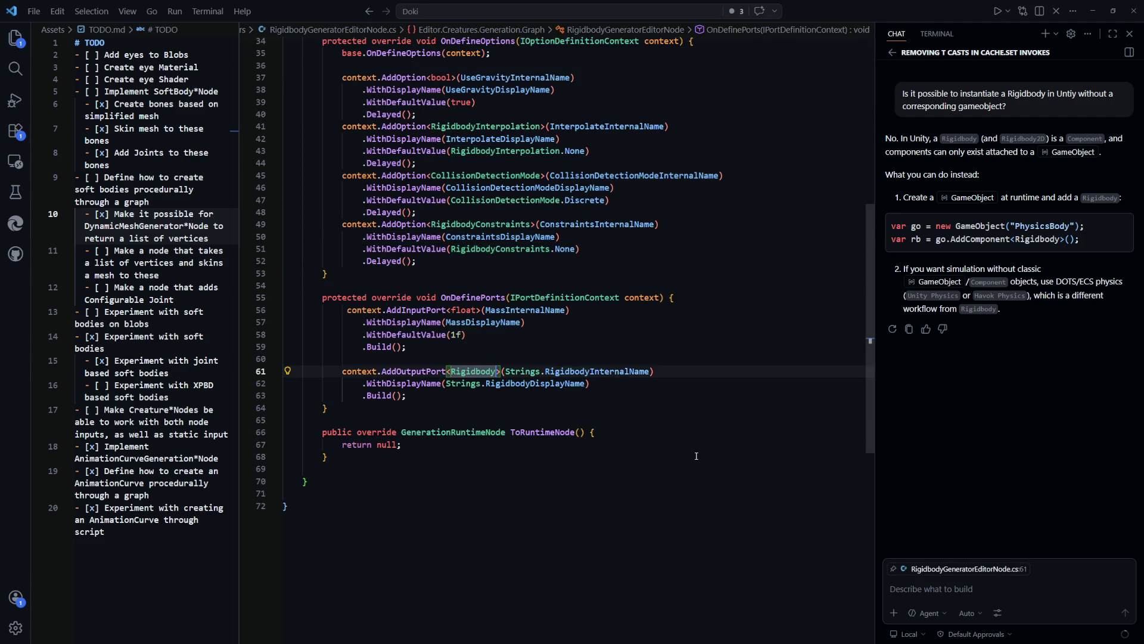
type("Data")
left_click(685, 481)
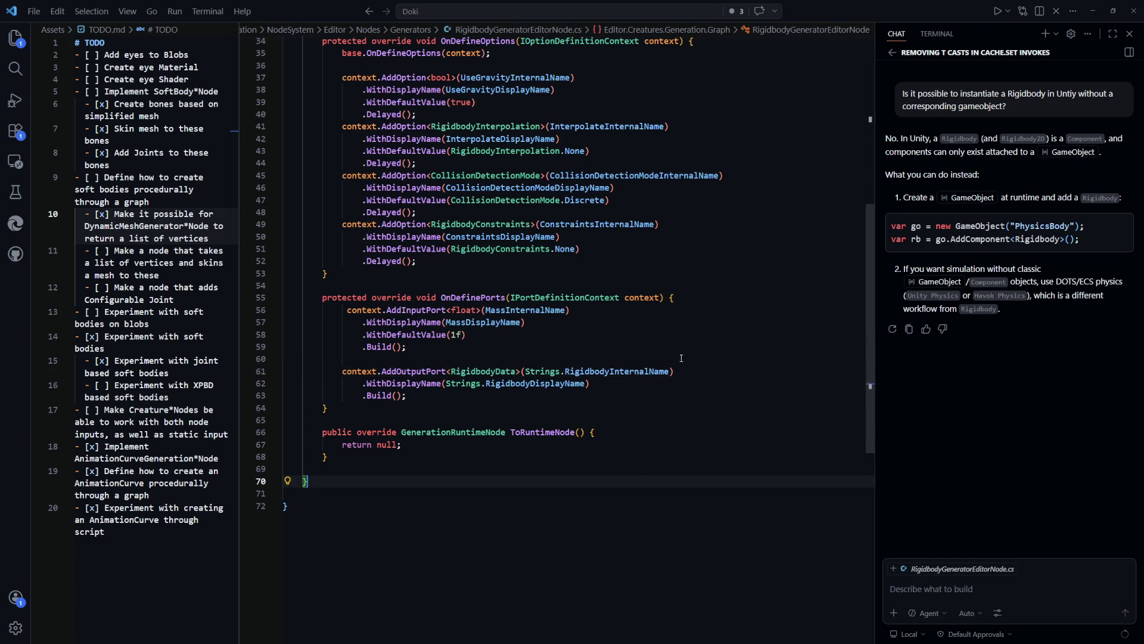
left_click(687, 332)
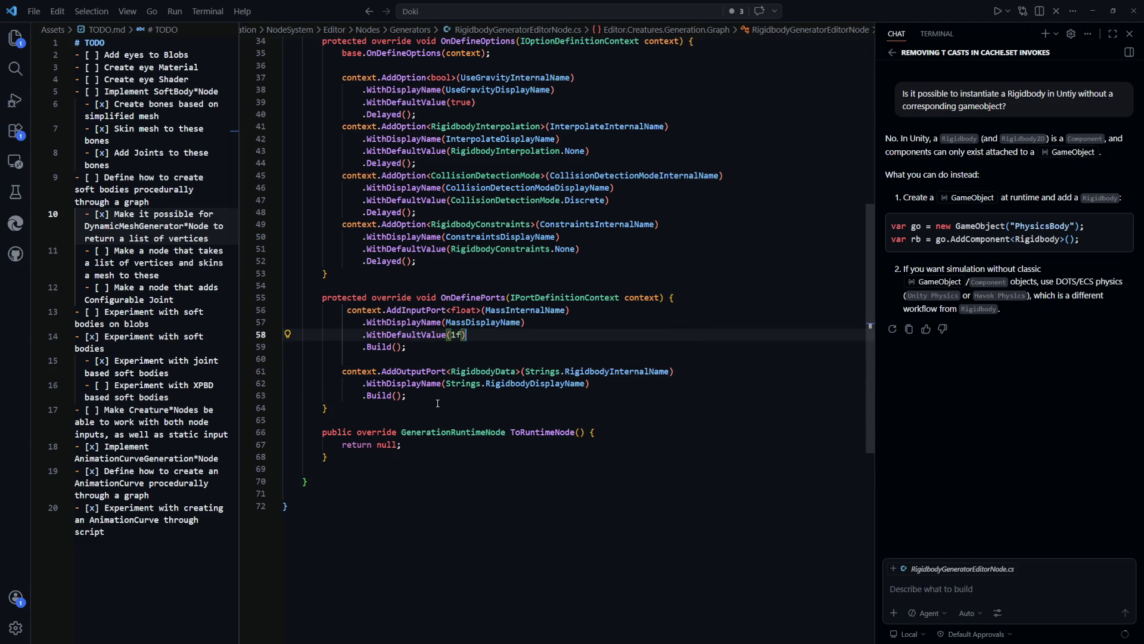
left_click_drag(285, 371, 333, 408)
left_click(645, 432)
key("alt+Tab")
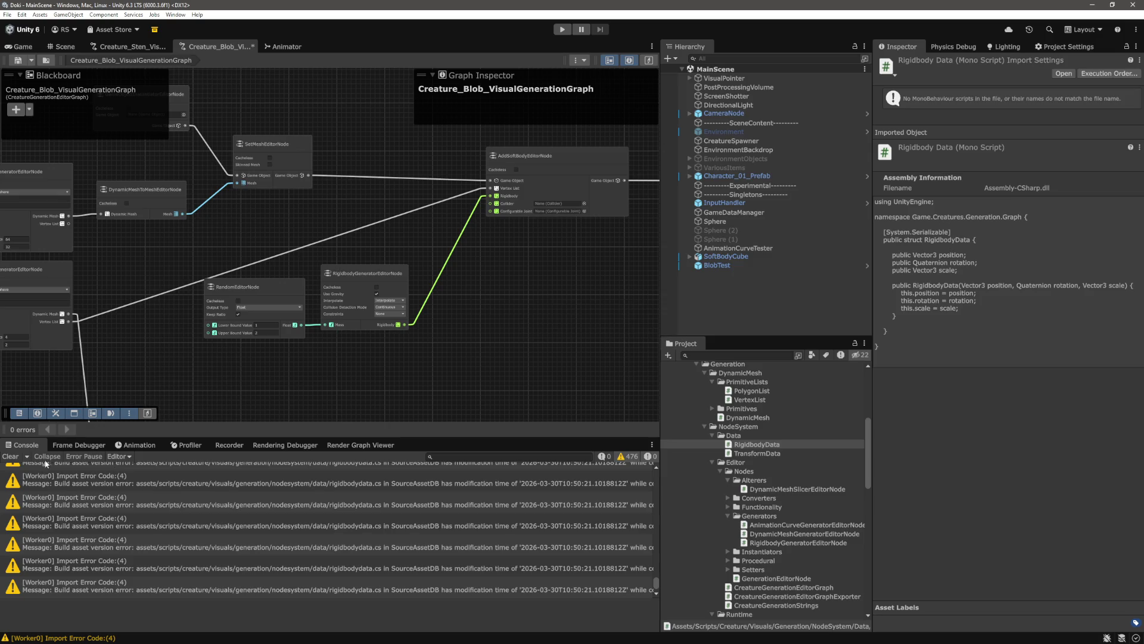
Clear the warning messages from the Unity Console after compilation finishes.
left_click(13, 457)
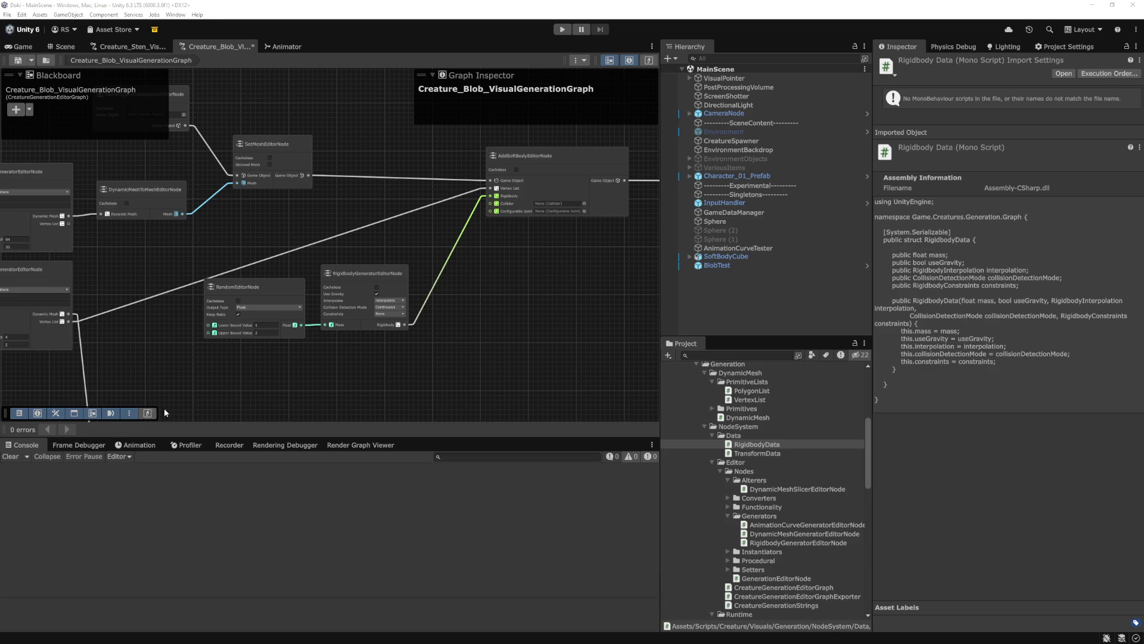
left_click(521, 311)
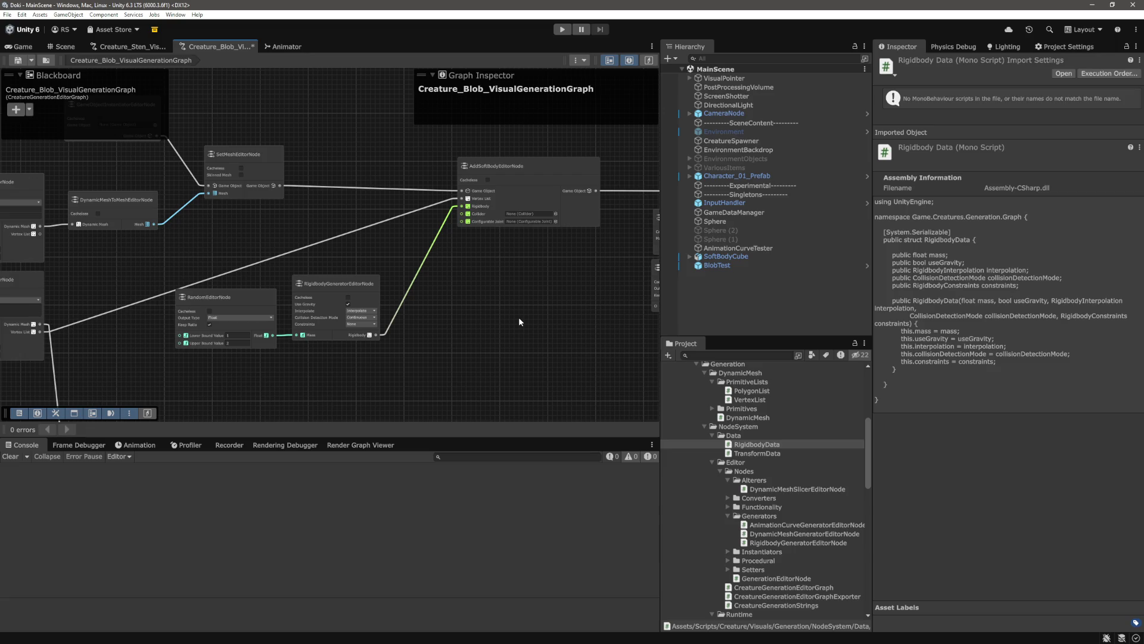
scroll(507, 319, "down", 3)
scroll(525, 321, "up", 5)
scroll(555, 326, "down", 4)
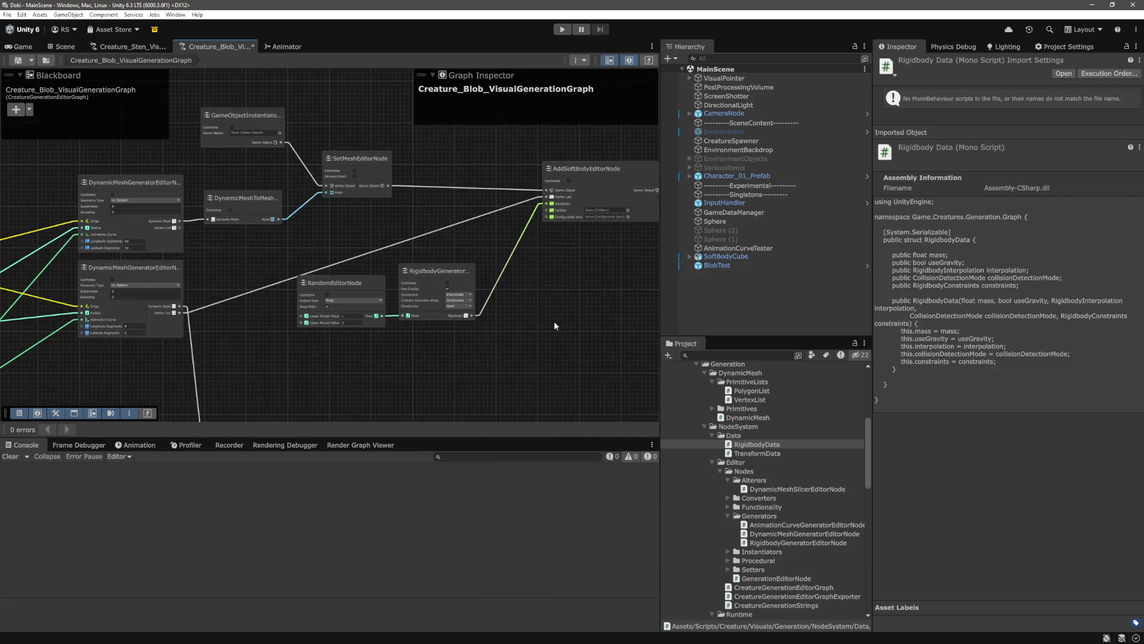
scroll(469, 247, "up", 3)
scroll(468, 248, "down", 4)
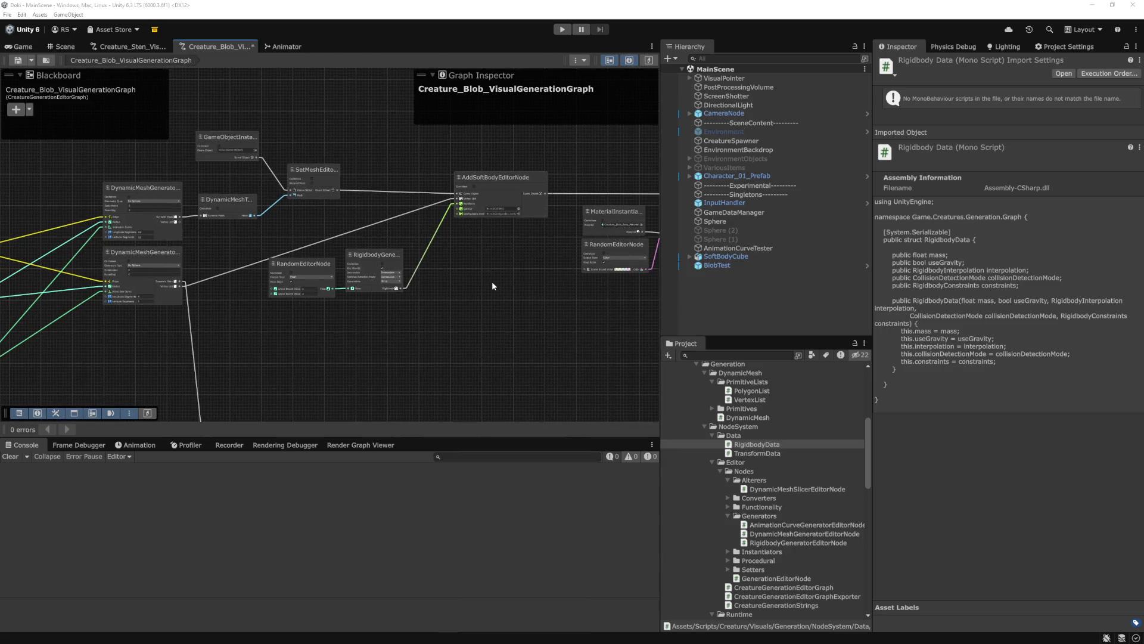
key("alt+Tab")
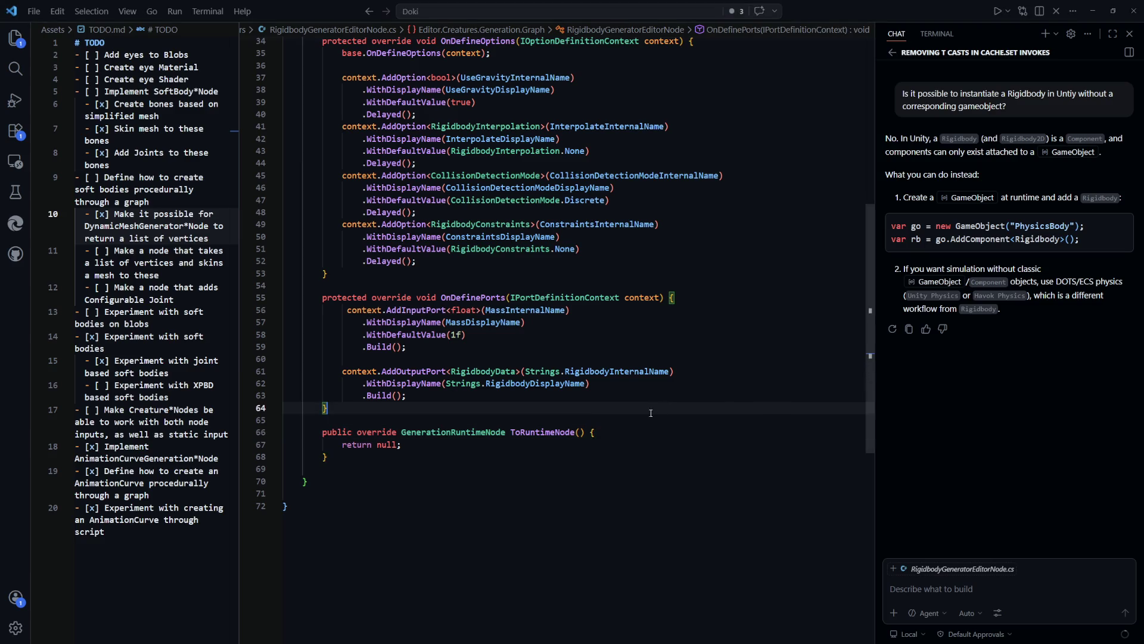
scroll(651, 413, "up", 5)
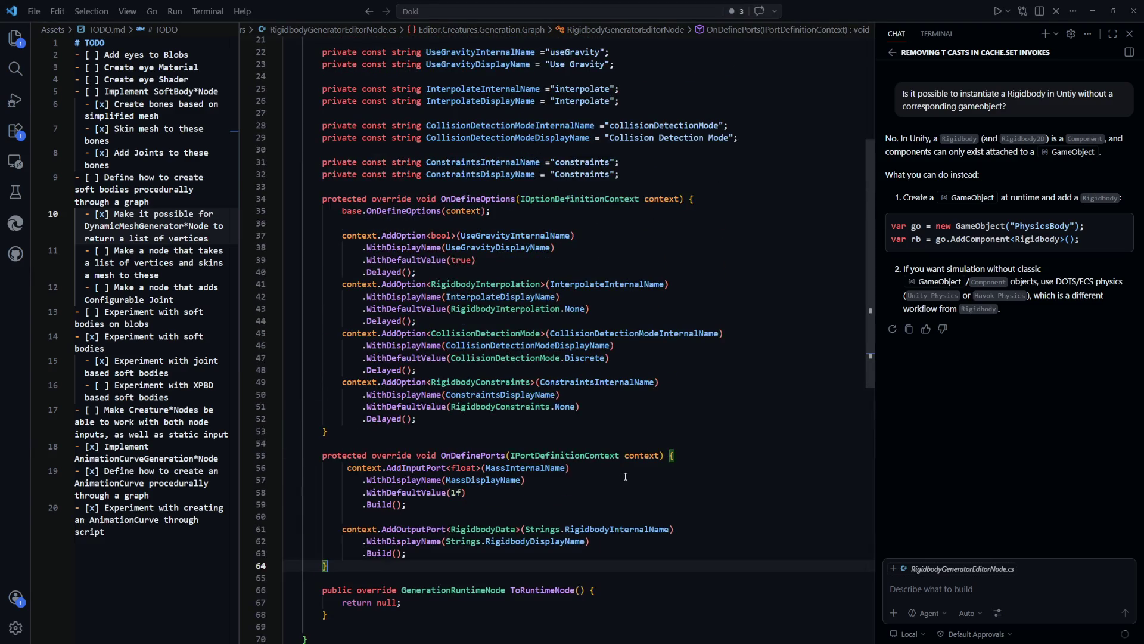
scroll(625, 477, "down", 4)
left_click(684, 469)
scroll(684, 469, "up", 5)
scroll(684, 469, "down", 5)
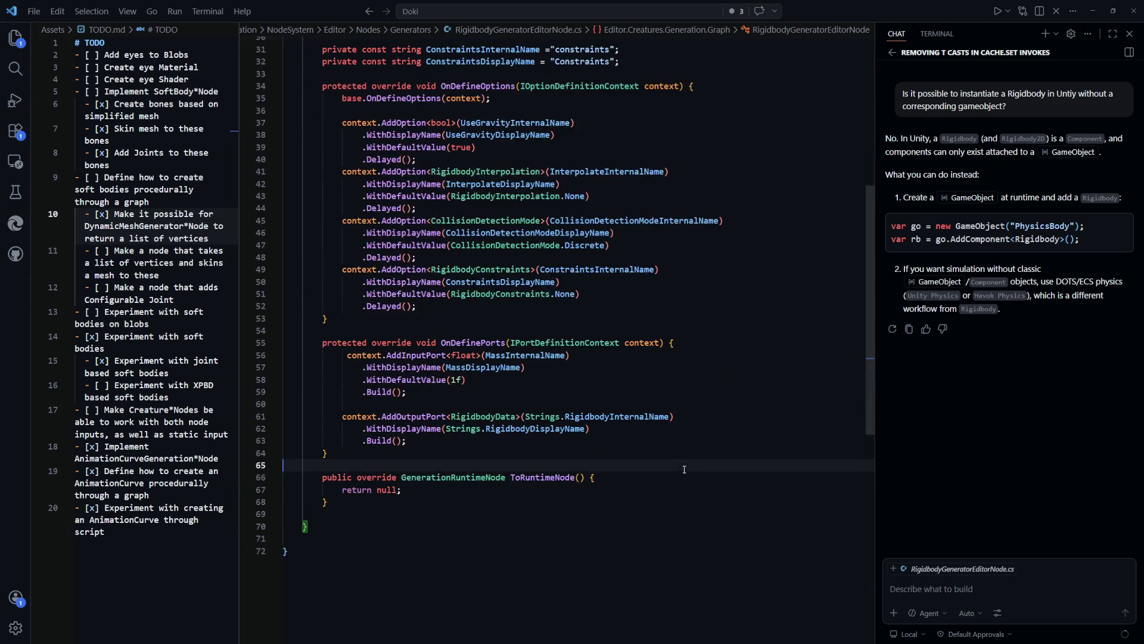
key("alt+Tab")
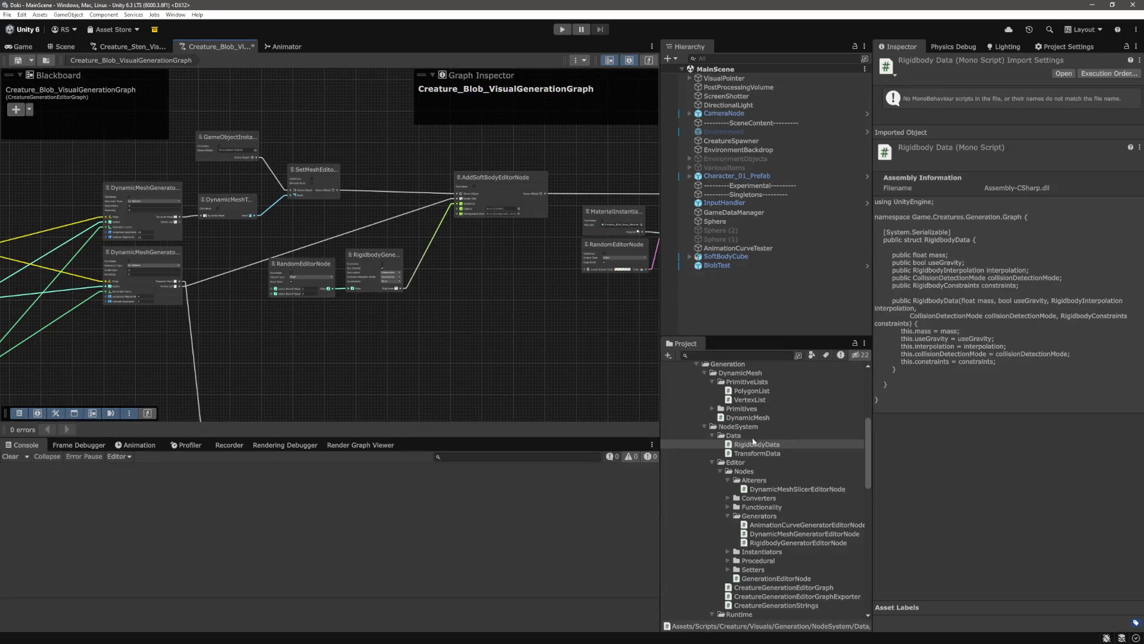
scroll(758, 413, "down", 1)
scroll(745, 420, "down", 1)
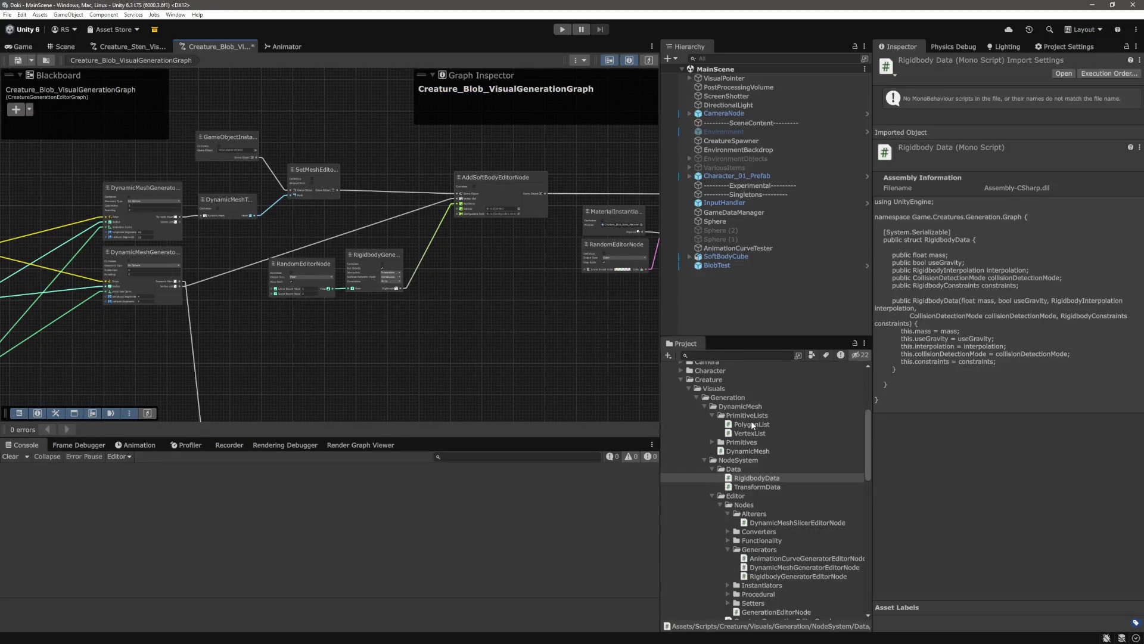
scroll(757, 417, "up", 2)
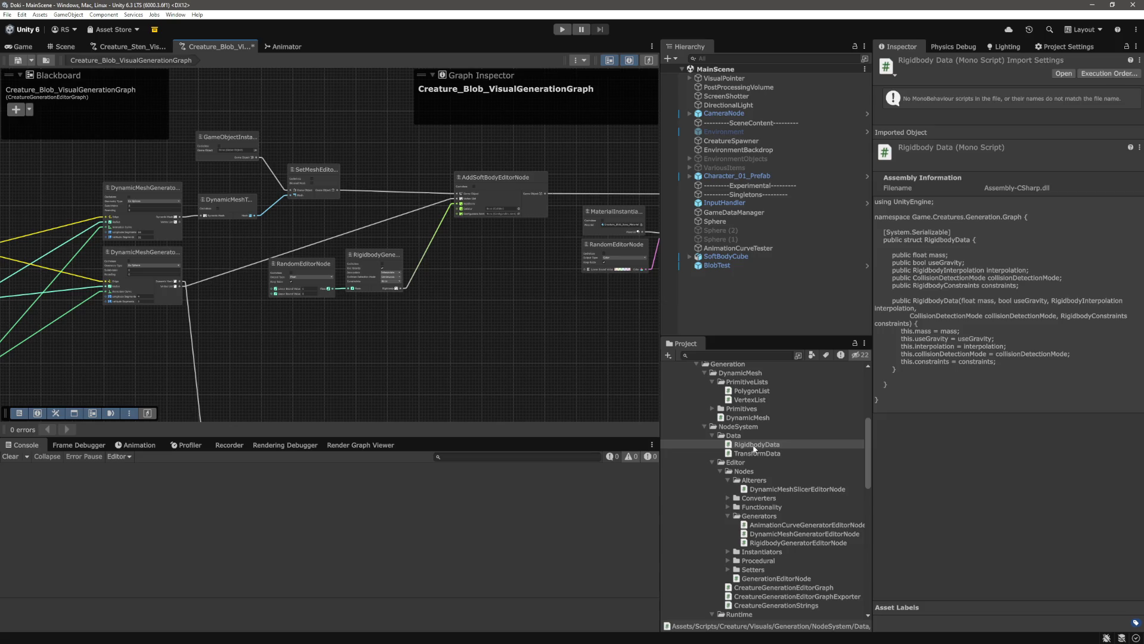
scroll(445, 271, "up", 5)
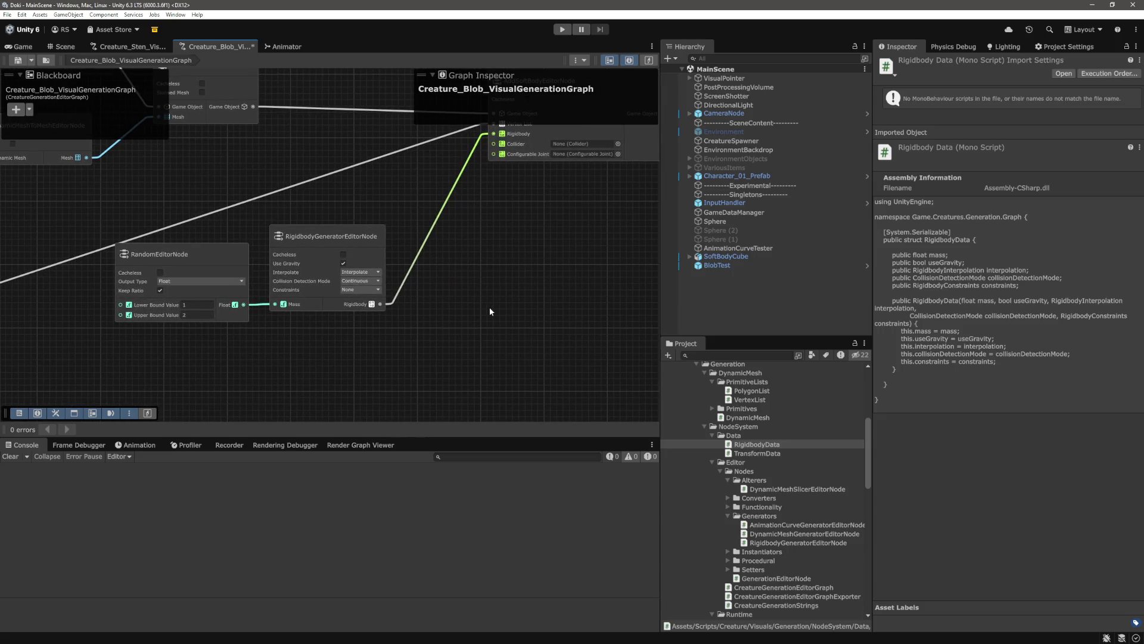
scroll(488, 309, "down", 5)
left_click_drag(485, 310, 429, 308)
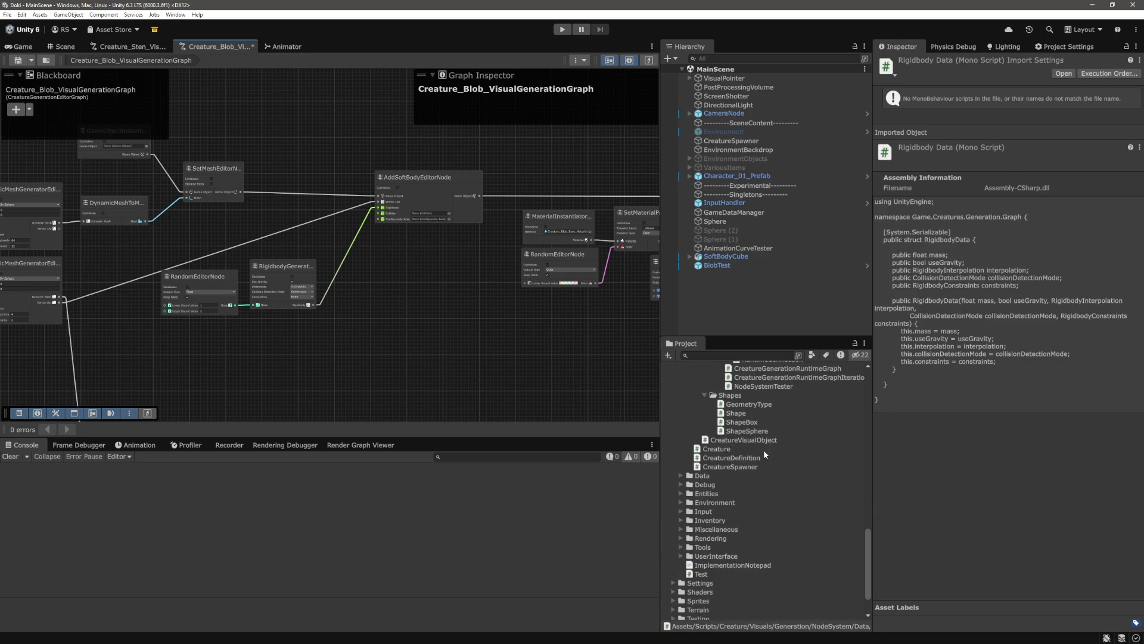
scroll(763, 452, "up", 2)
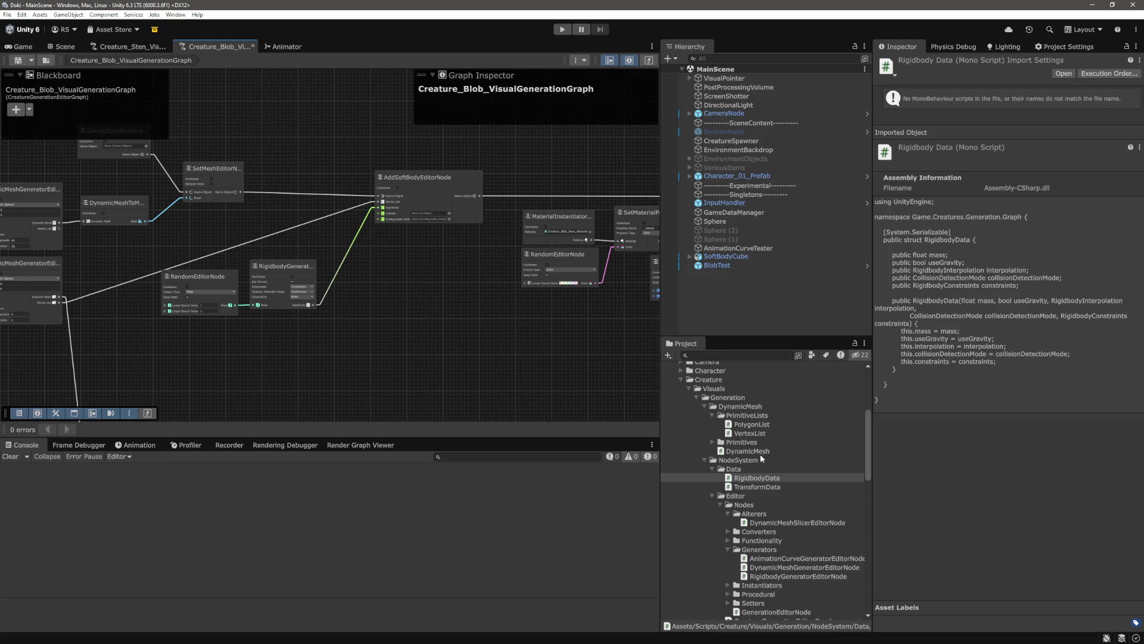
scroll(758, 469, "down", 10)
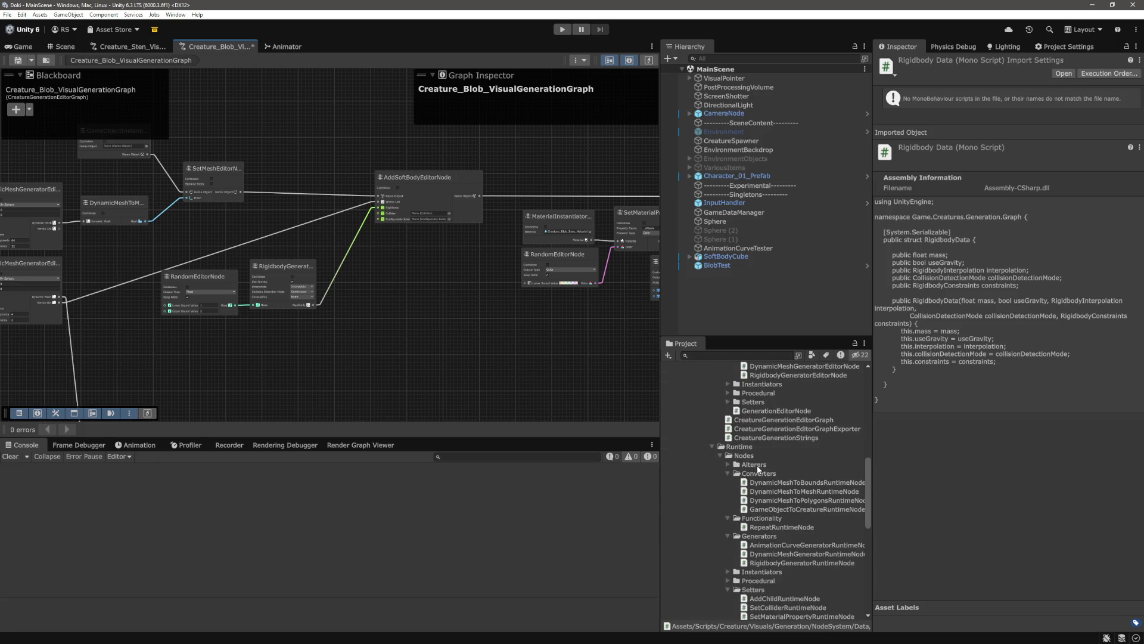
scroll(756, 464, "down", 2)
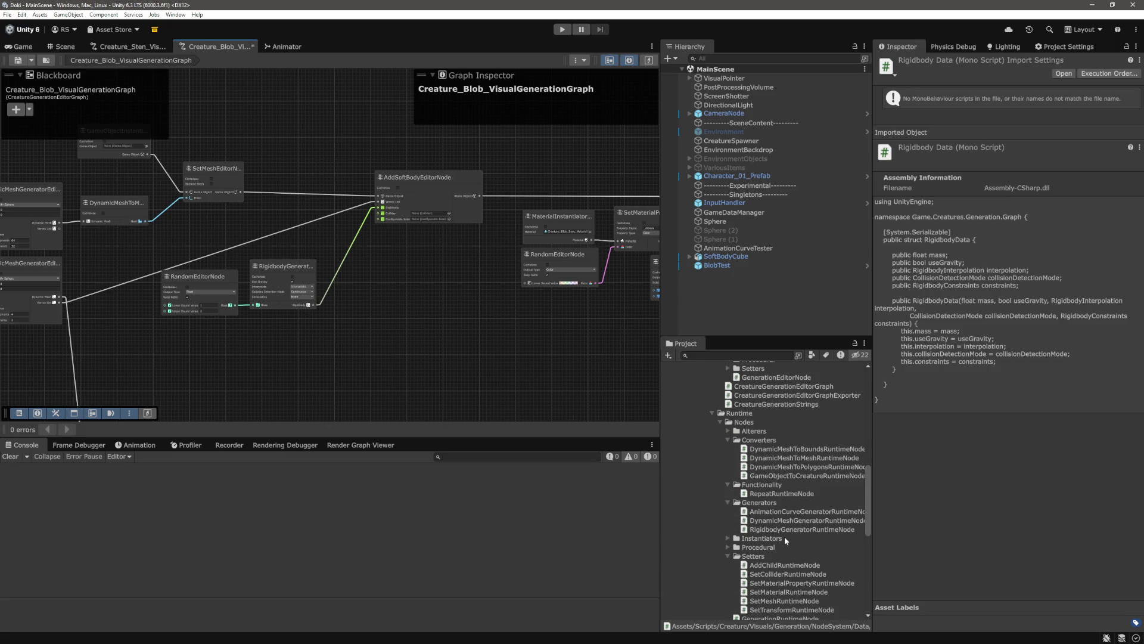
scroll(787, 538, "up", 5)
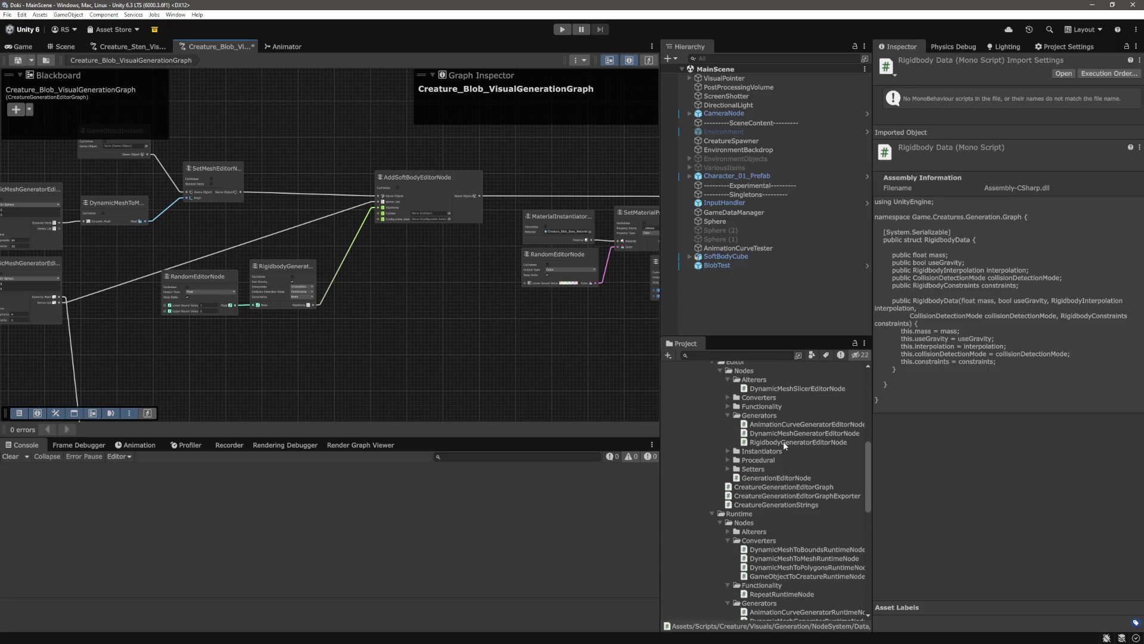
Duplicate RigidbodyGeneratorEditorNode and rename the copy to ColliderGeneratorEditorNode.
left_click(784, 444)
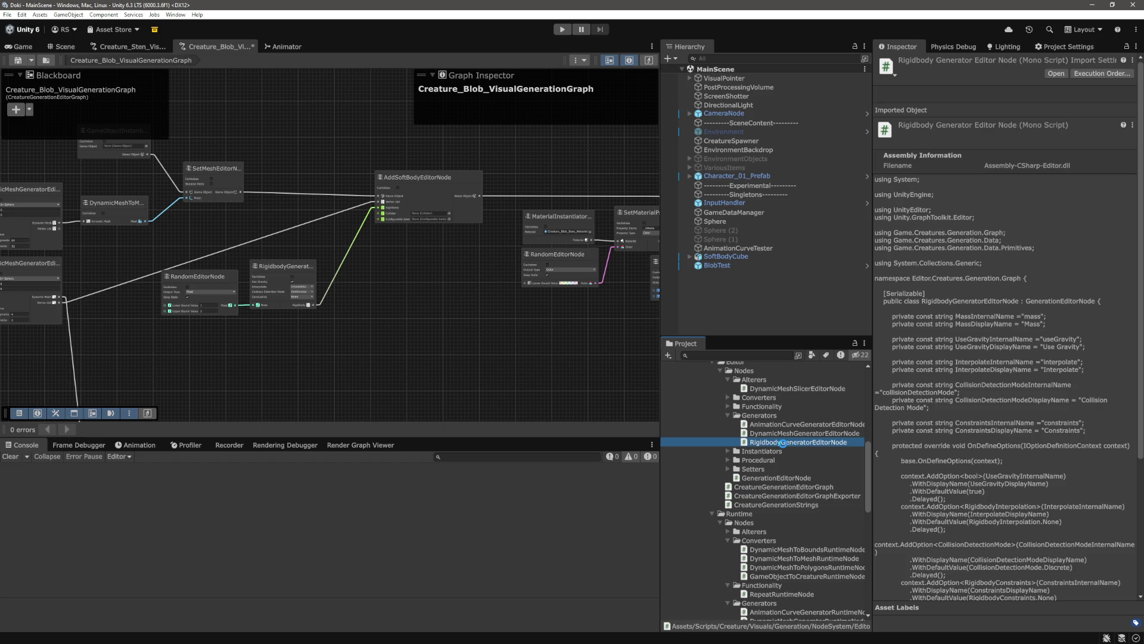
key("ctrl+d")
left_click(830, 451)
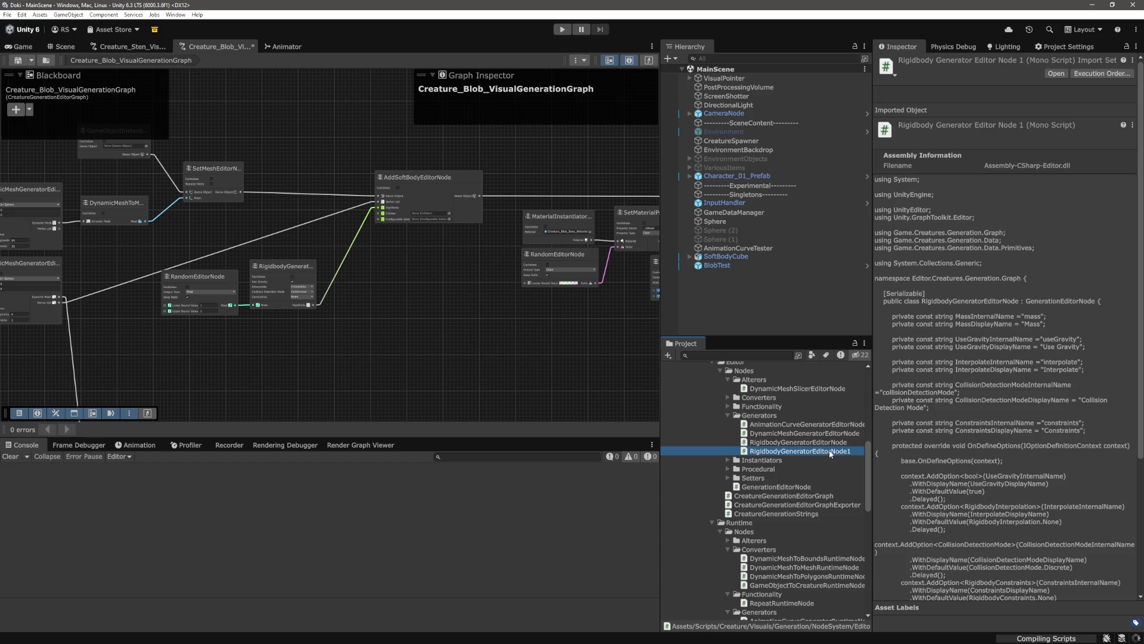
key("End")
key("BackSpace")
key("Home")
key("Delete")
key("Delete")
key("Delete")
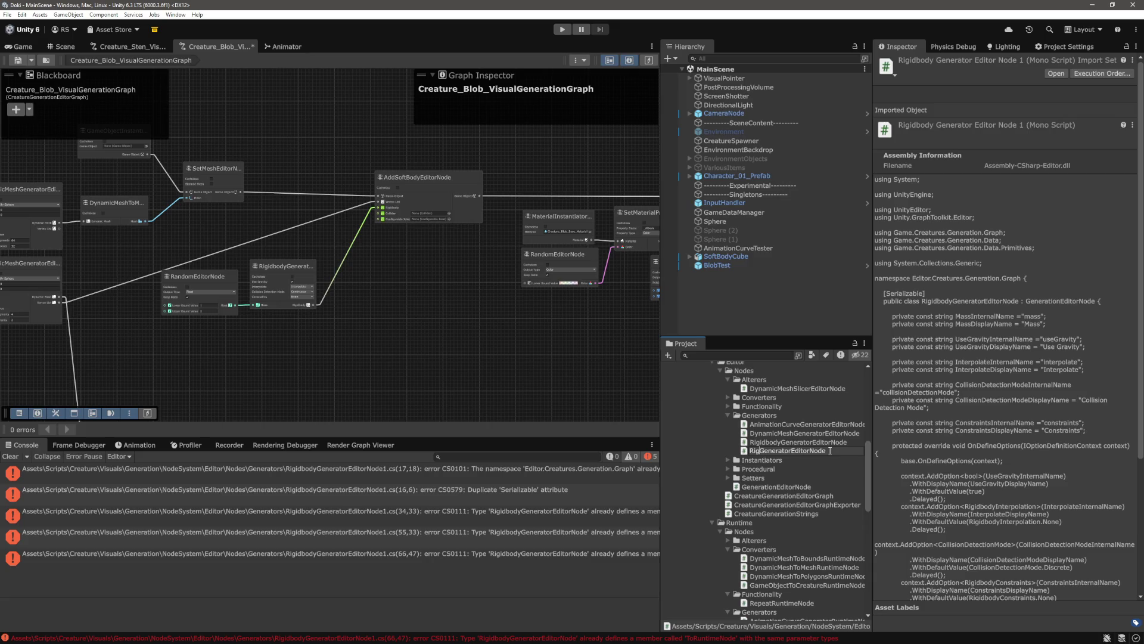
type("Collider")
key("Return")
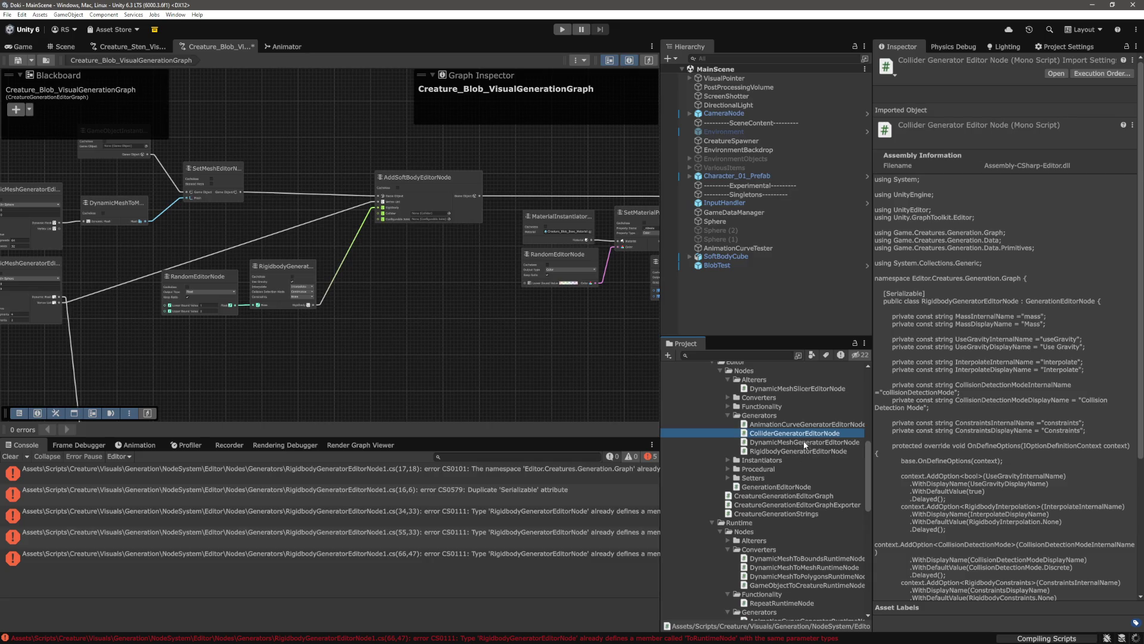
Open ColliderGeneratorEditorNode.cs and rename the class on line 17 to ColliderGeneratorEditorNode.
double_click(790, 436)
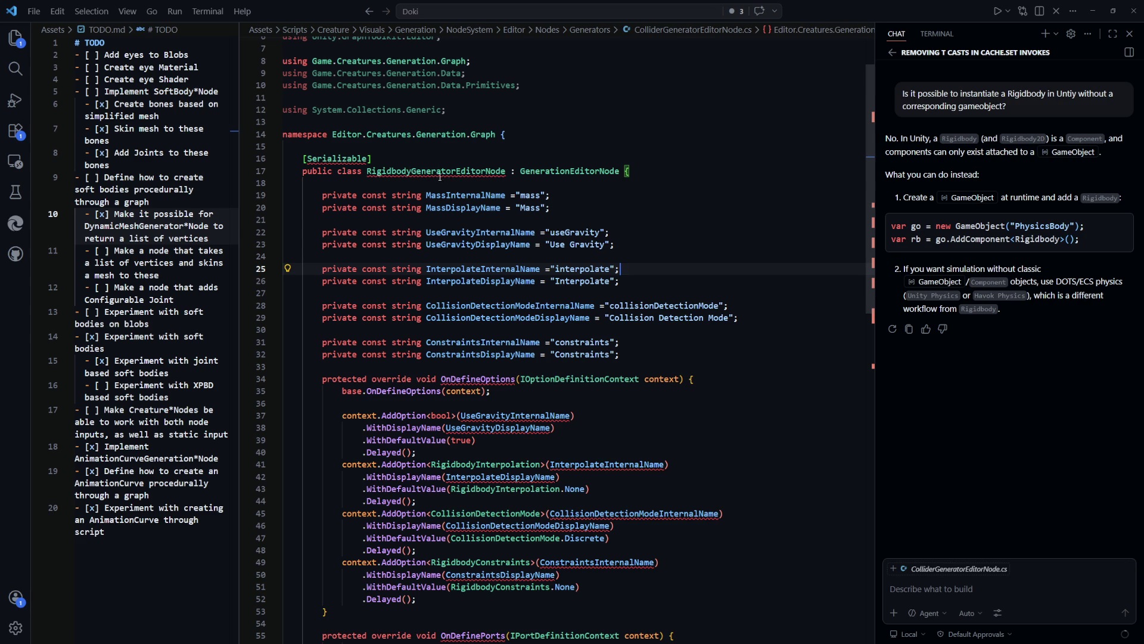
double_click(375, 172)
type("ColliderGeneratorEditorNode")
left_click(680, 213)
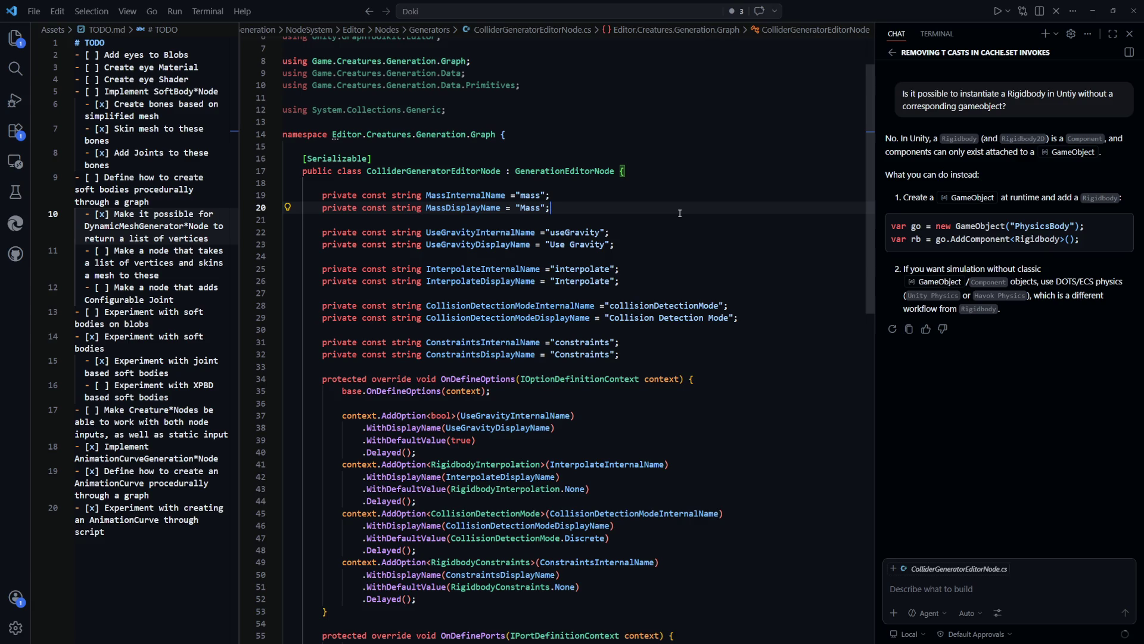
key("alt")
key("Escape")
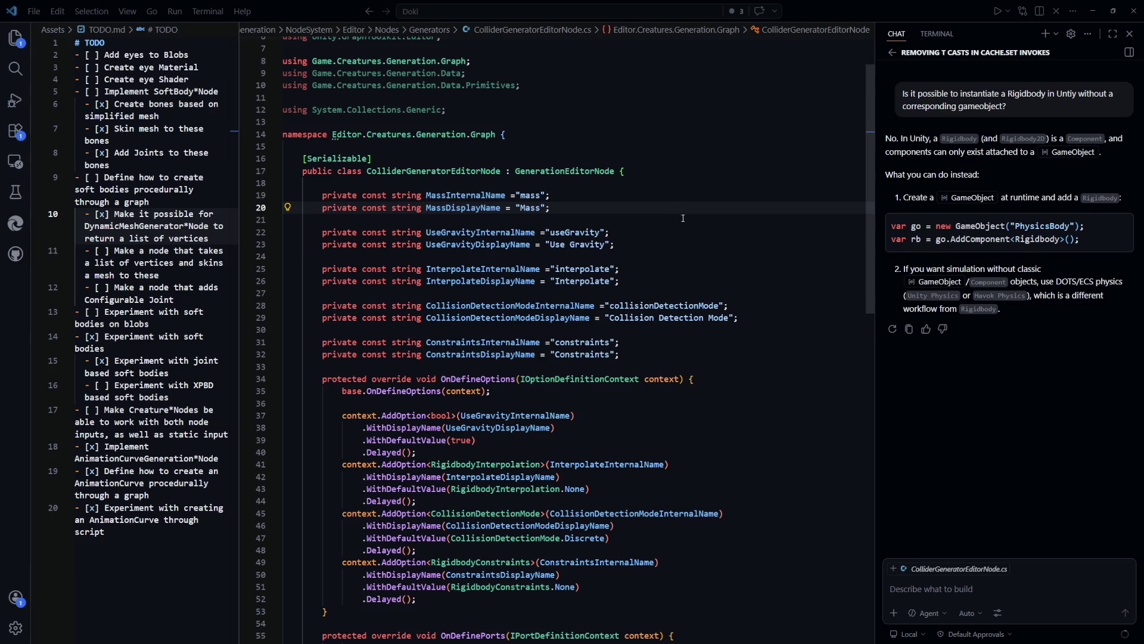
left_click(677, 214)
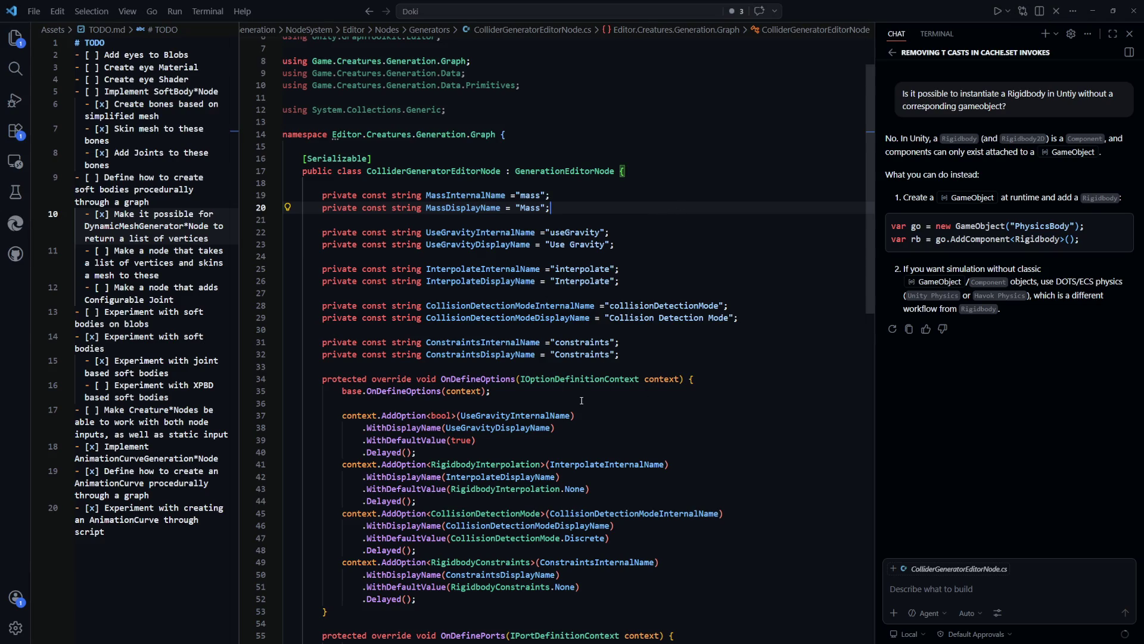
left_click(624, 432)
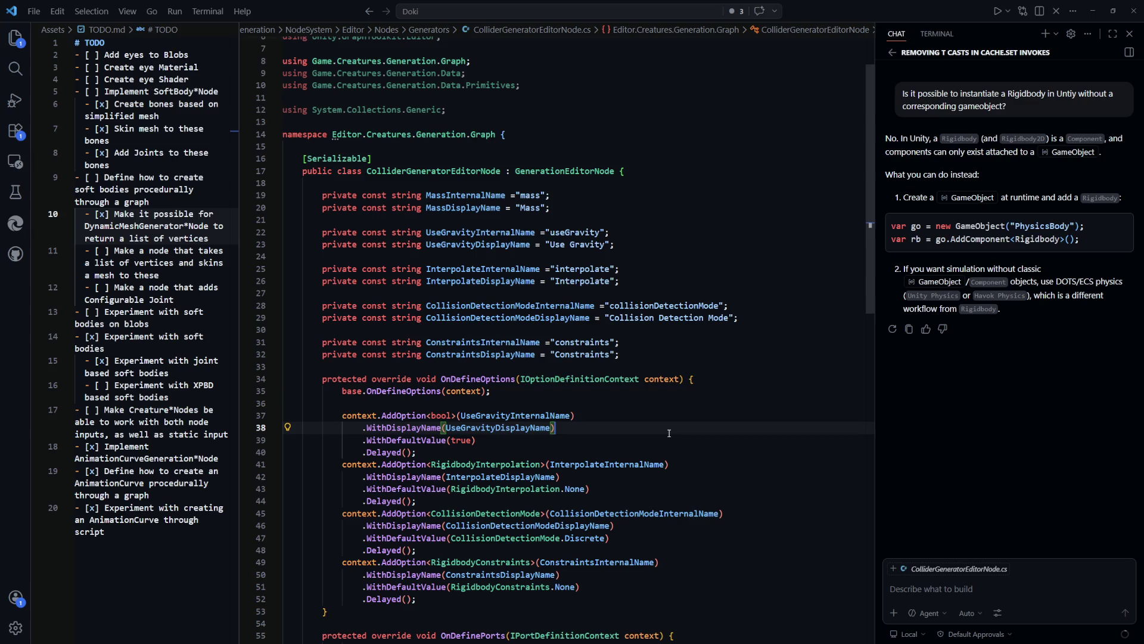